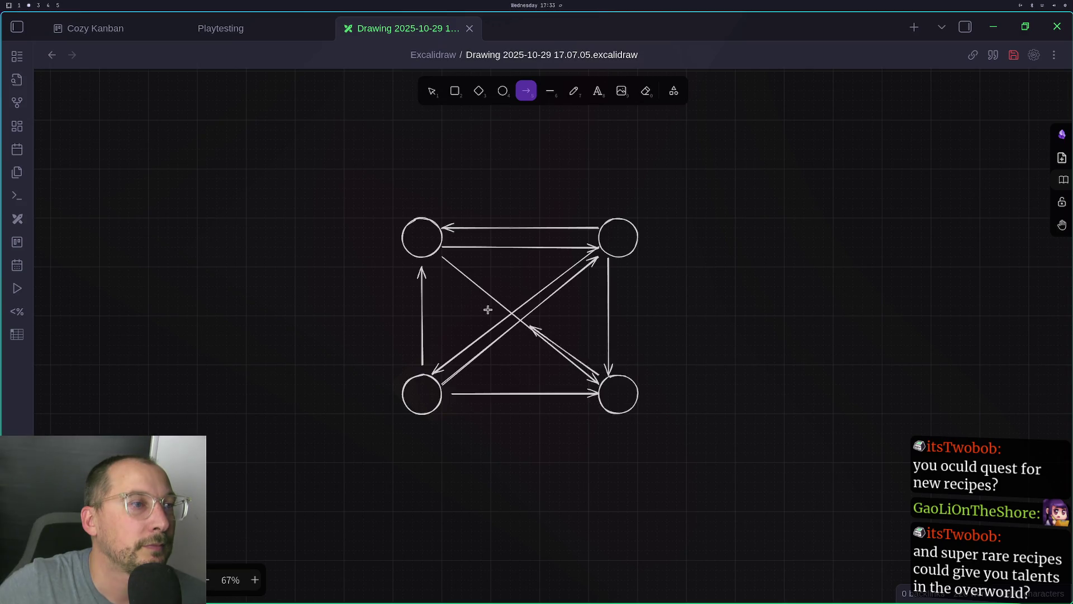
Draw return arrows on the right, bottom and left sides between the circles
left_click(527, 91)
left_click_drag(628, 374, 628, 257)
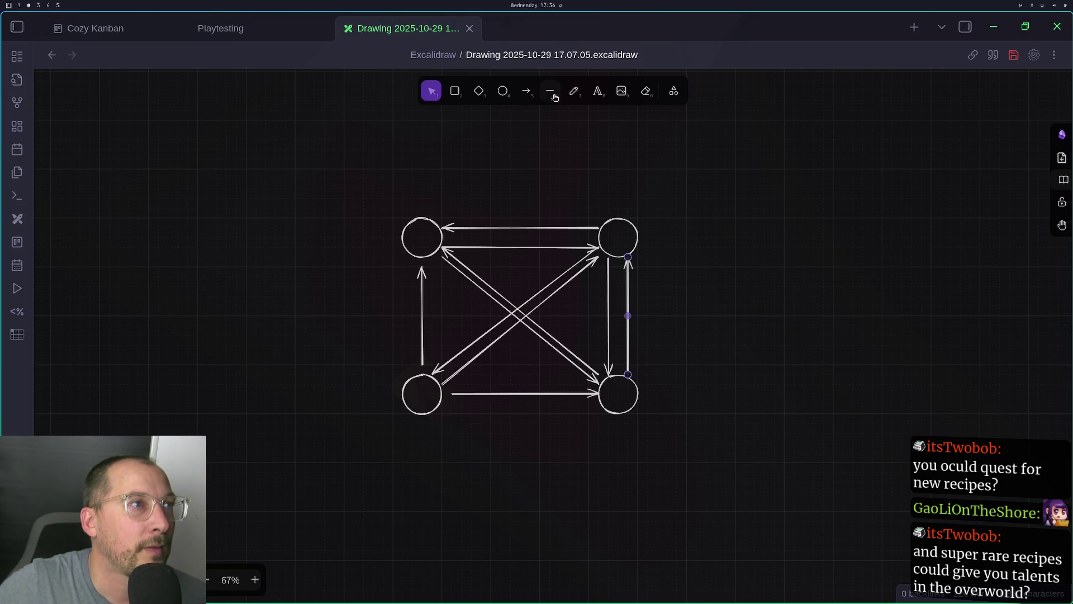
left_click(526, 90)
left_click_drag(597, 403, 442, 403)
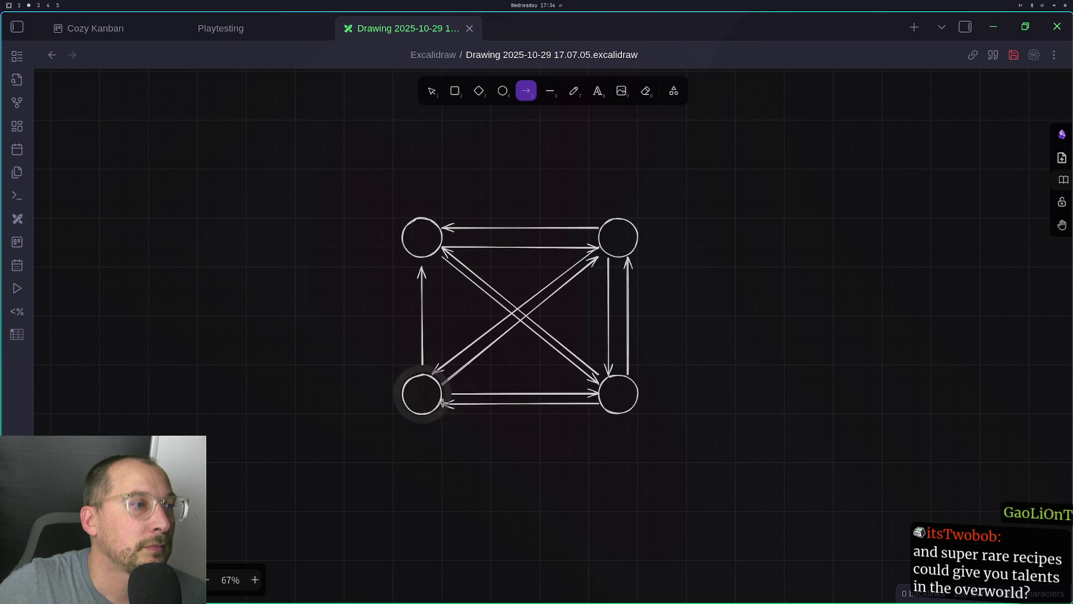
left_click(527, 90)
left_click_drag(410, 259, 412, 370)
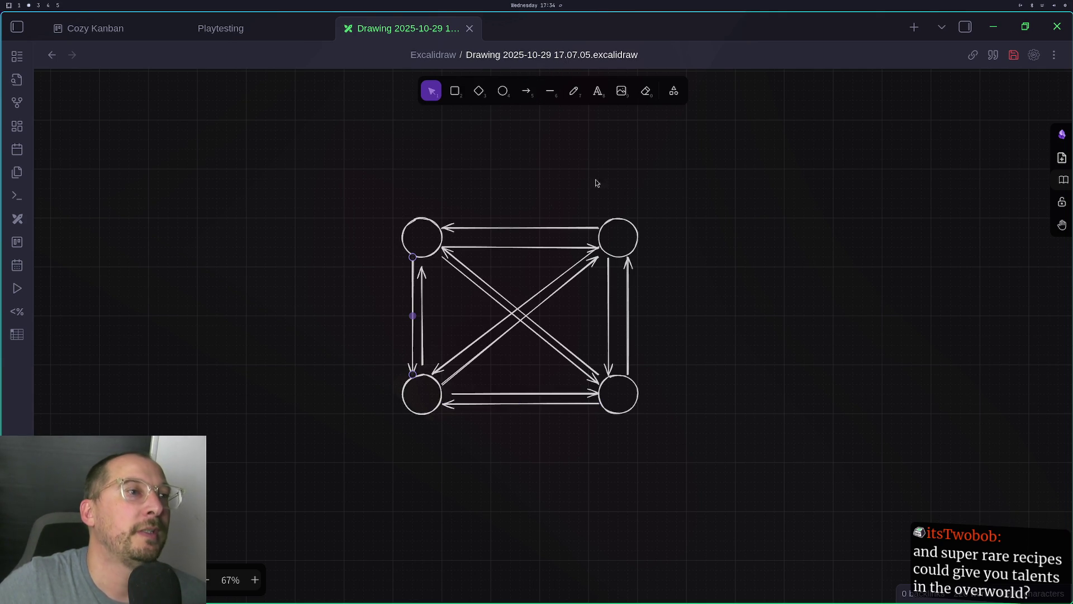
Pan the canvas to recentre the four-circle diagram
scroll(532, 285, "up", 3)
scroll(542, 285, "left", 3)
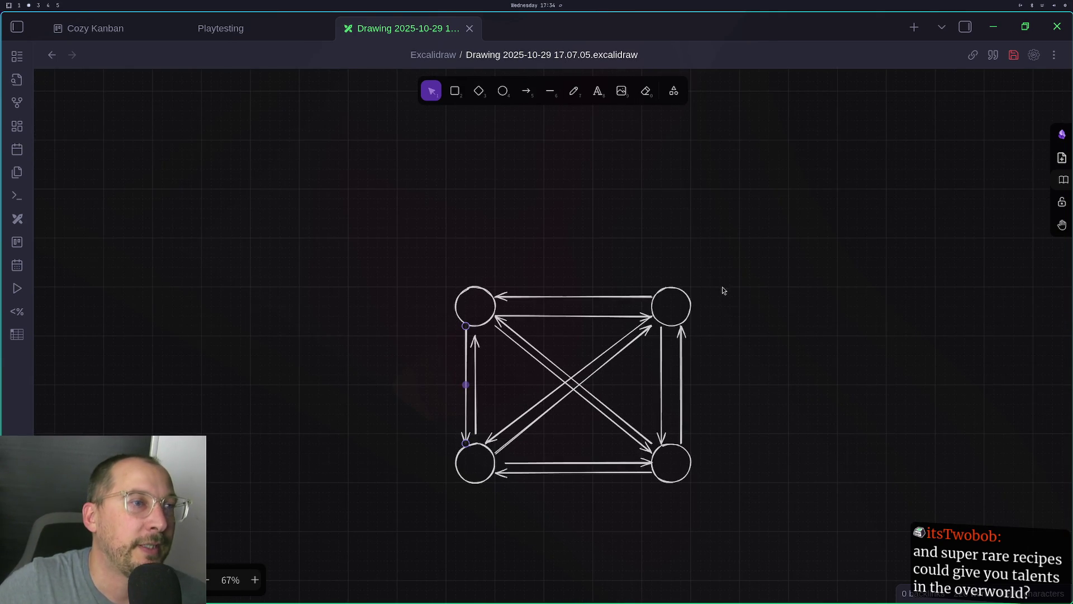
left_click(590, 317)
key("Escape")
left_click_drag(718, 209, 679, 221)
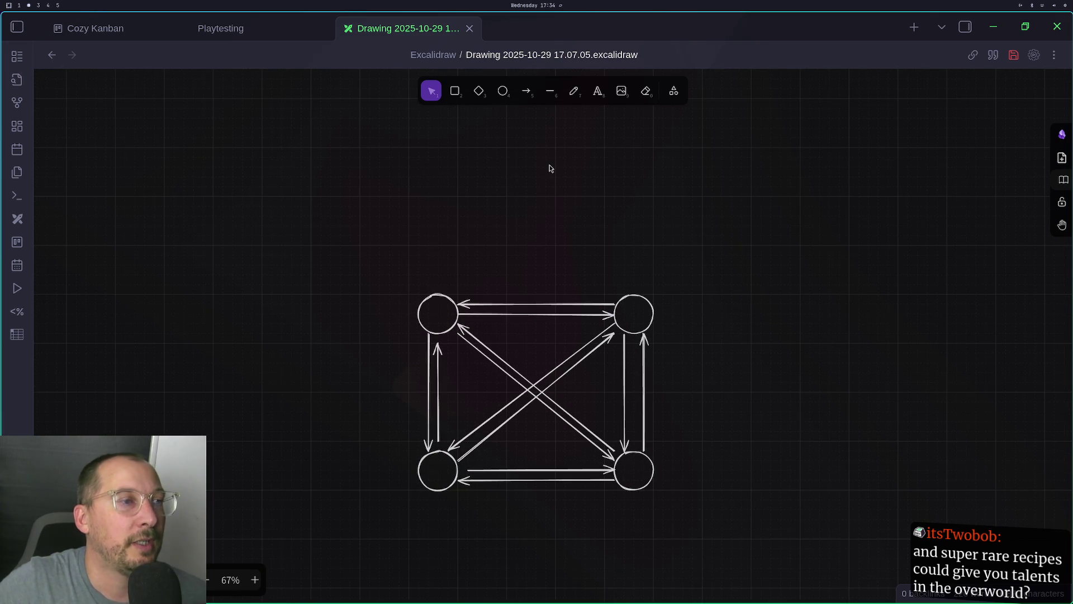
left_click(608, 96)
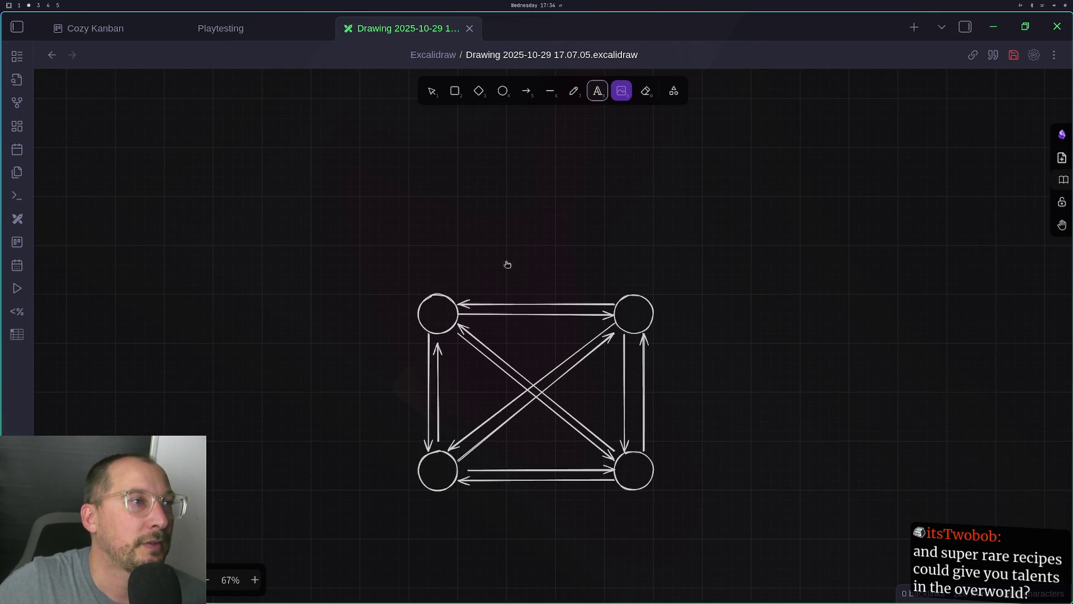
Add the text 'How does each job output to others in the game?' above the circles
key("Escape")
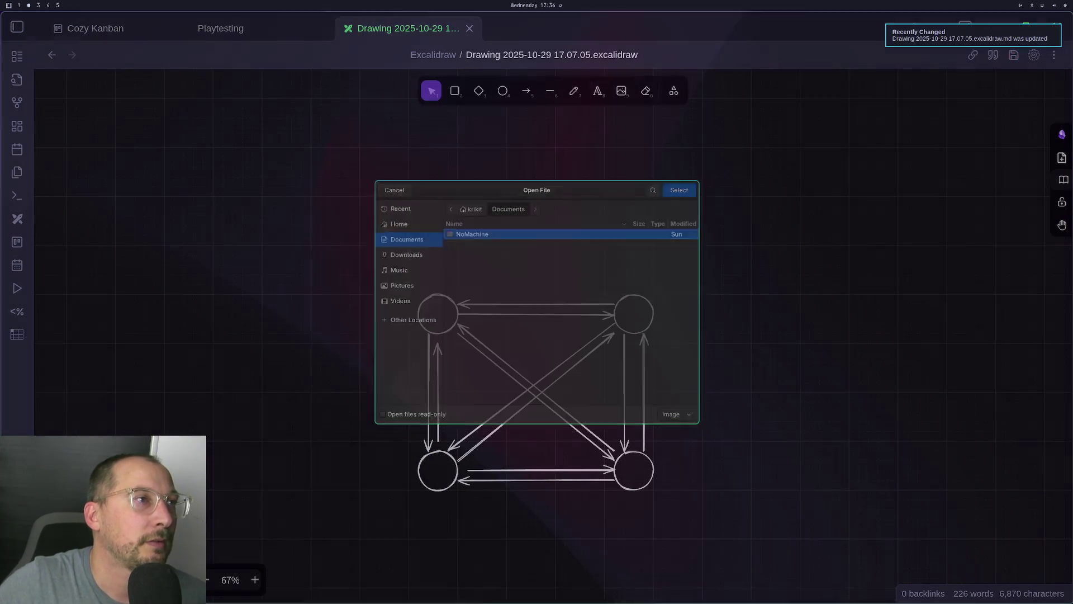
key("t")
left_click(458, 251)
type("How ")
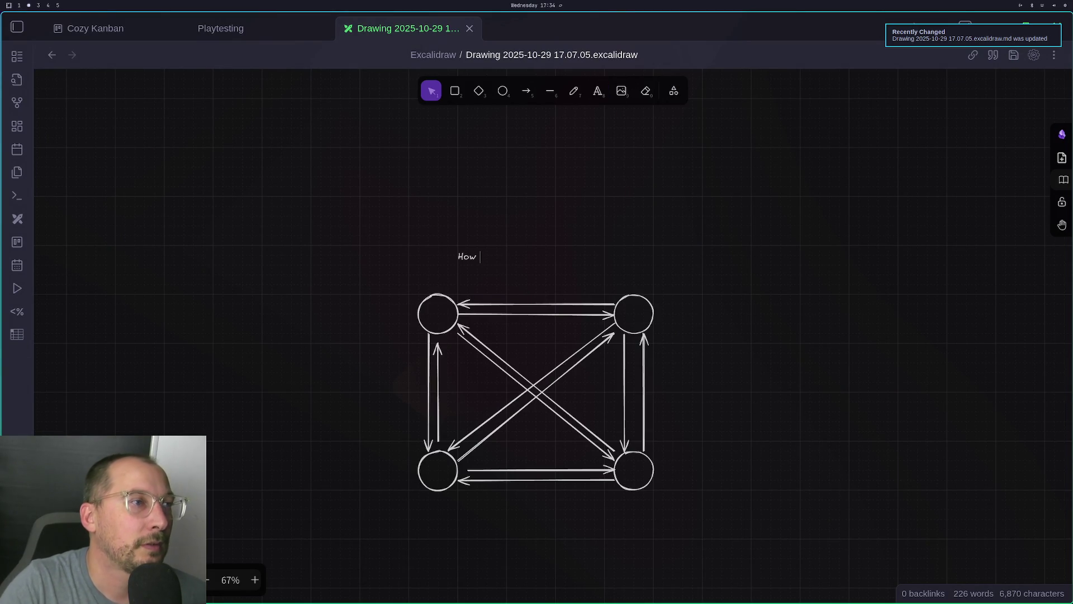
type("does each job")
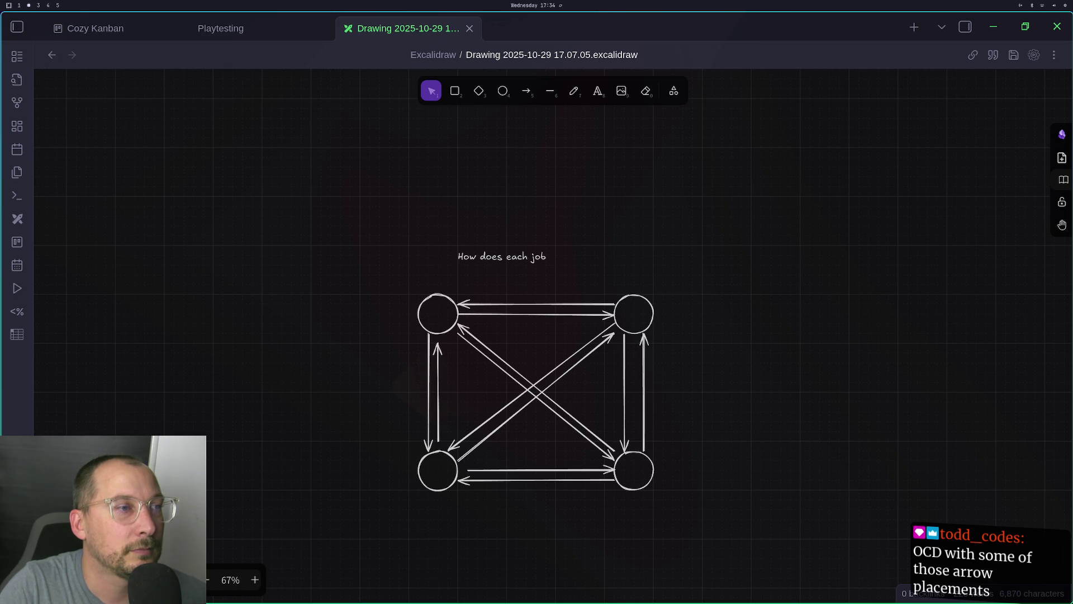
type(" out[p")
key("BackSpace")
key("BackSpace")
type("put to")
type(" final")
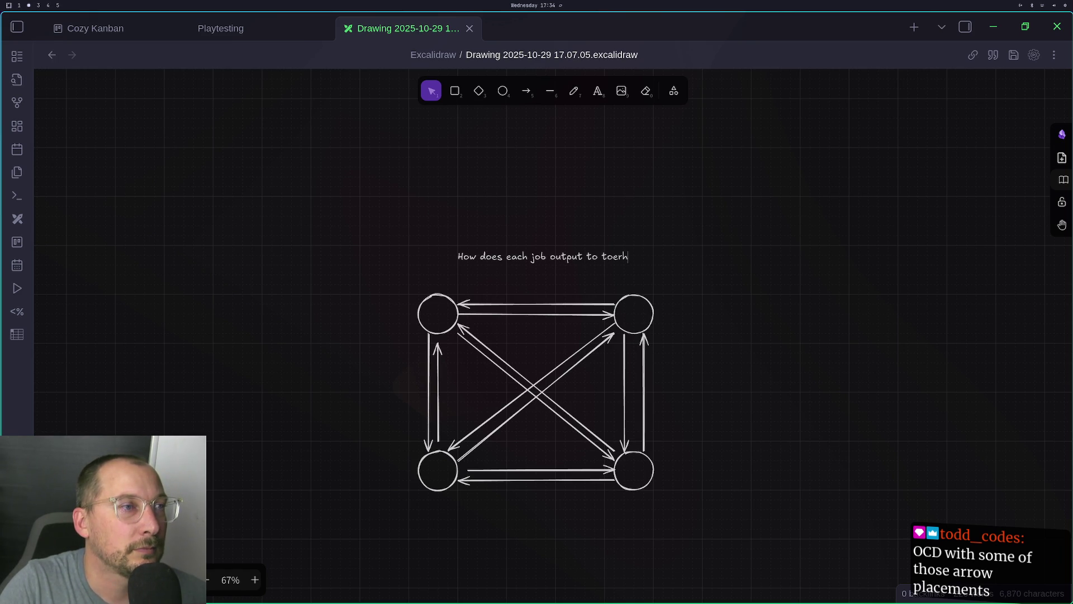
key("BackSpace")
key("BackSpace")
key("BackSpace")
type("to")
key("BackSpace")
key("BackSpace")
type("ot")
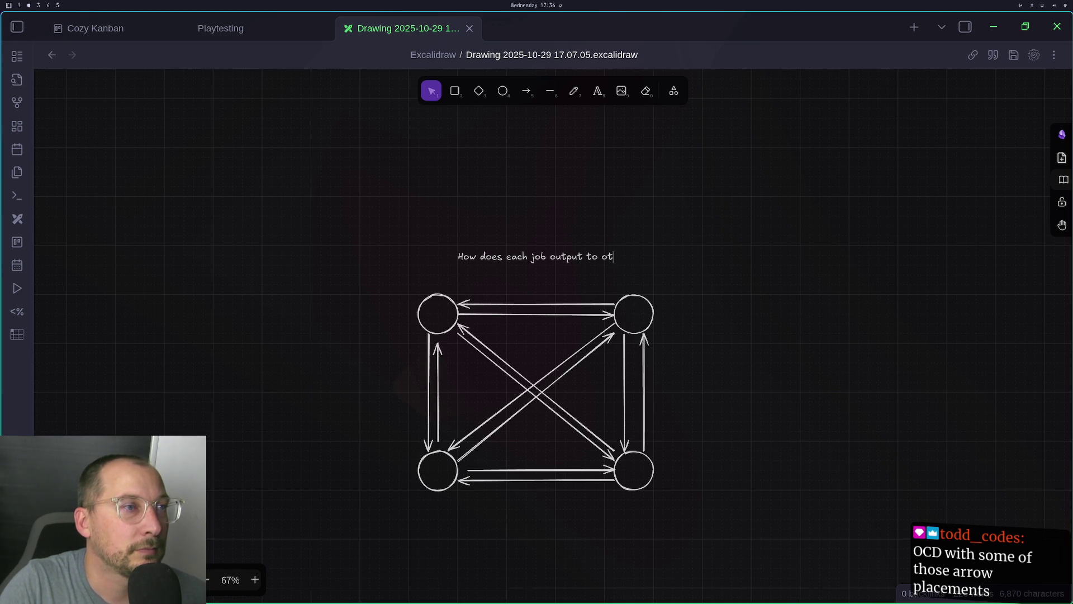
type("hers in the ga")
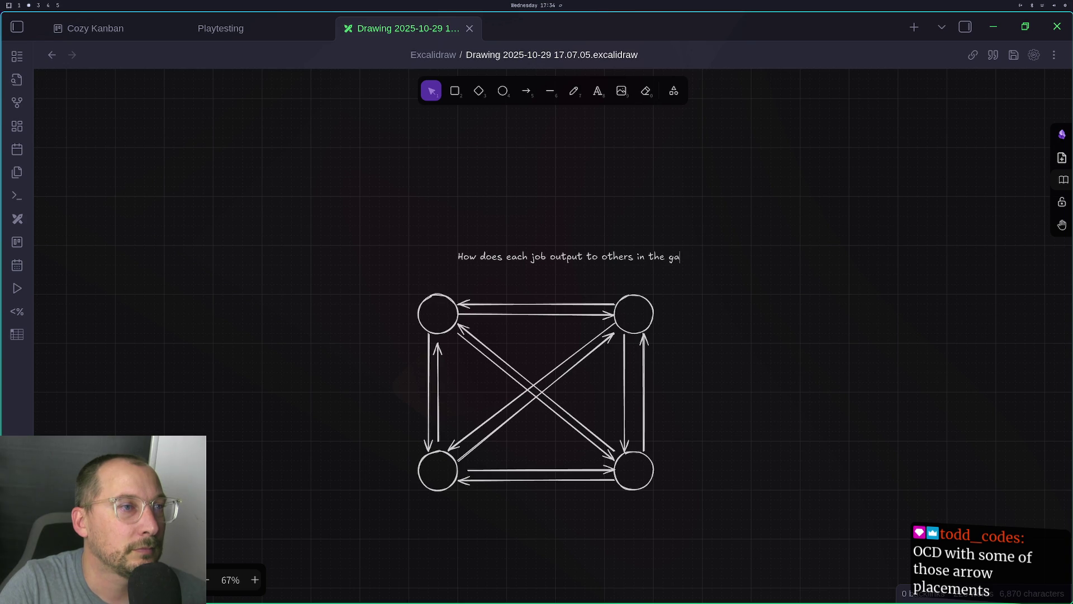
type("me? How")
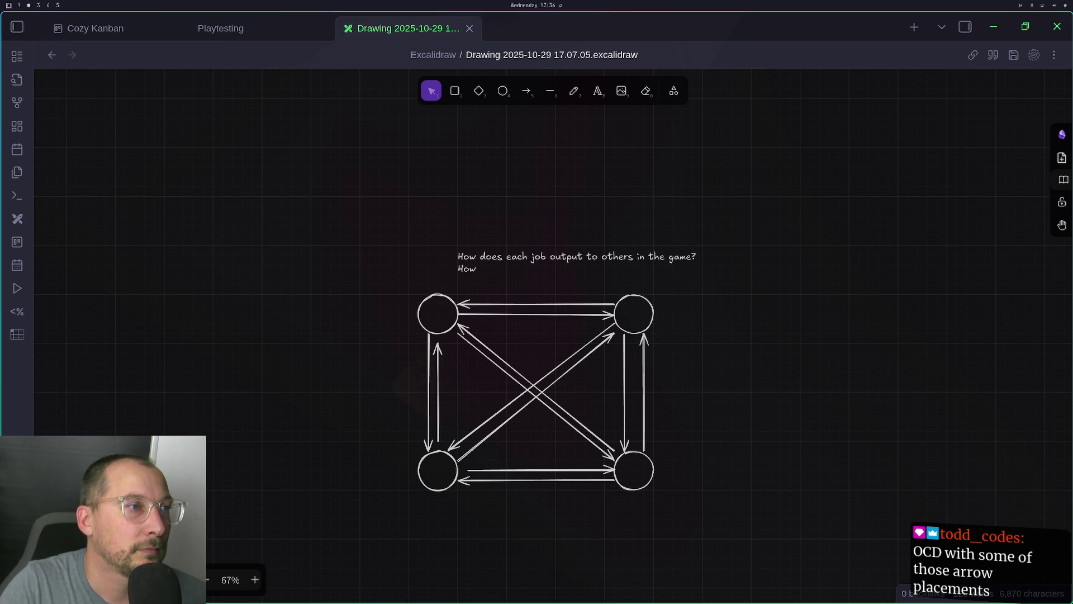
key("BackSpace")
key("BackSpace")
key("BackSpace")
left_click_drag(547, 256, 449, 267)
key("Escape")
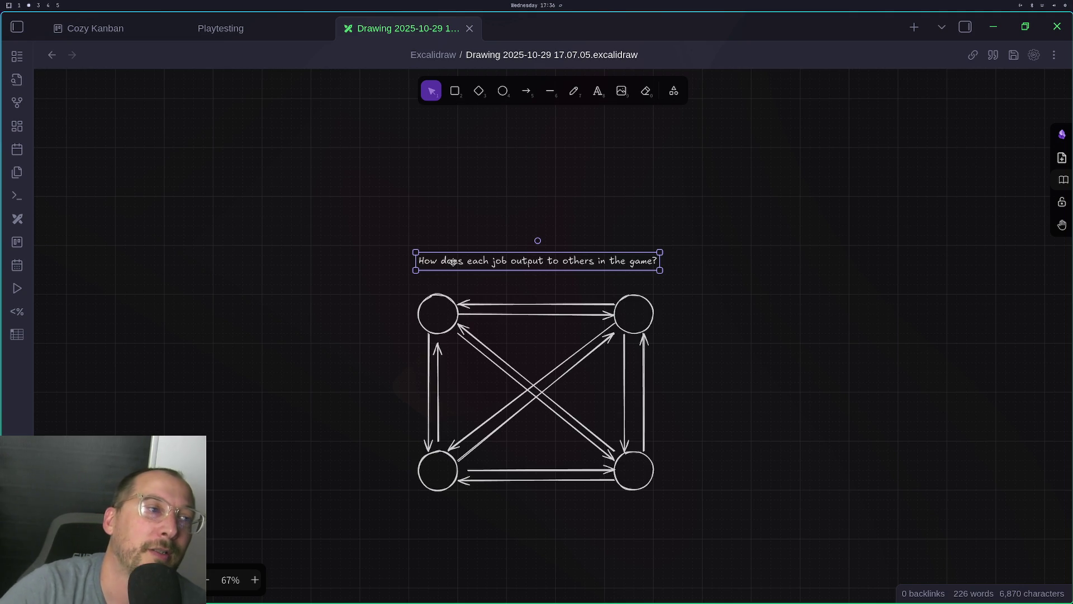
key("Escape")
Reattach the diagonal arrow's end so it binds to the bottom-left circle
left_click(452, 442)
left_click_drag(448, 451, 456, 453)
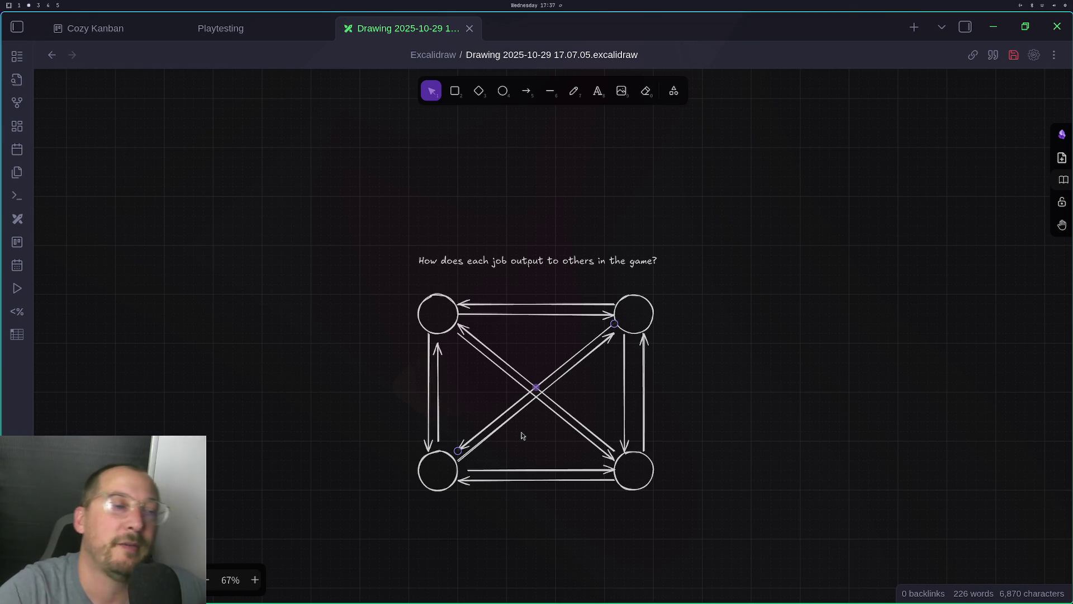
left_click(641, 353)
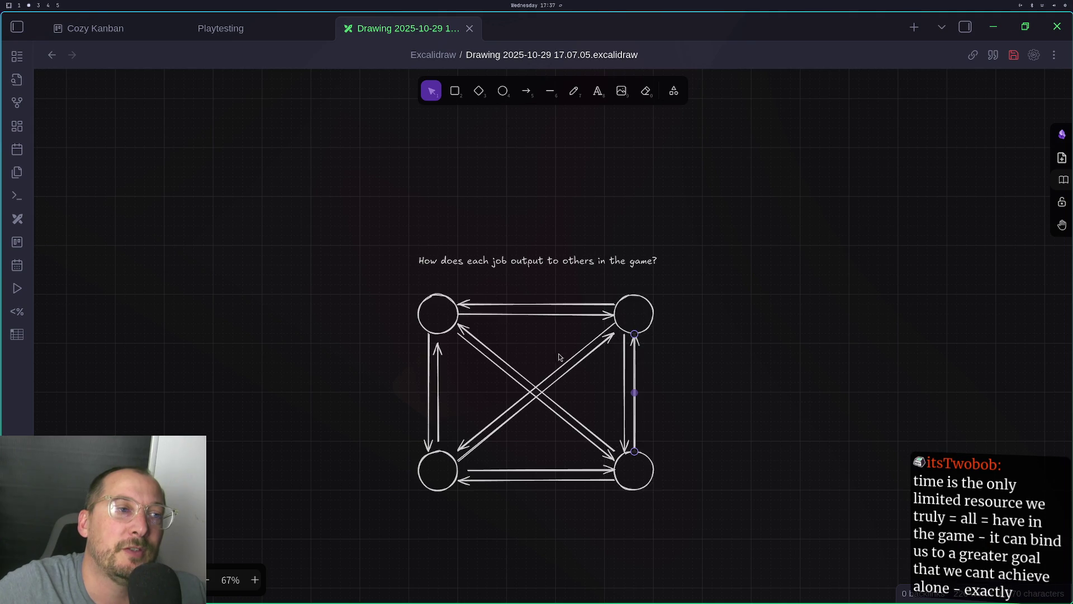
Space the right and left vertical arrows more evenly, then move to the code editor workspace
left_click_drag(634, 346, 644, 346)
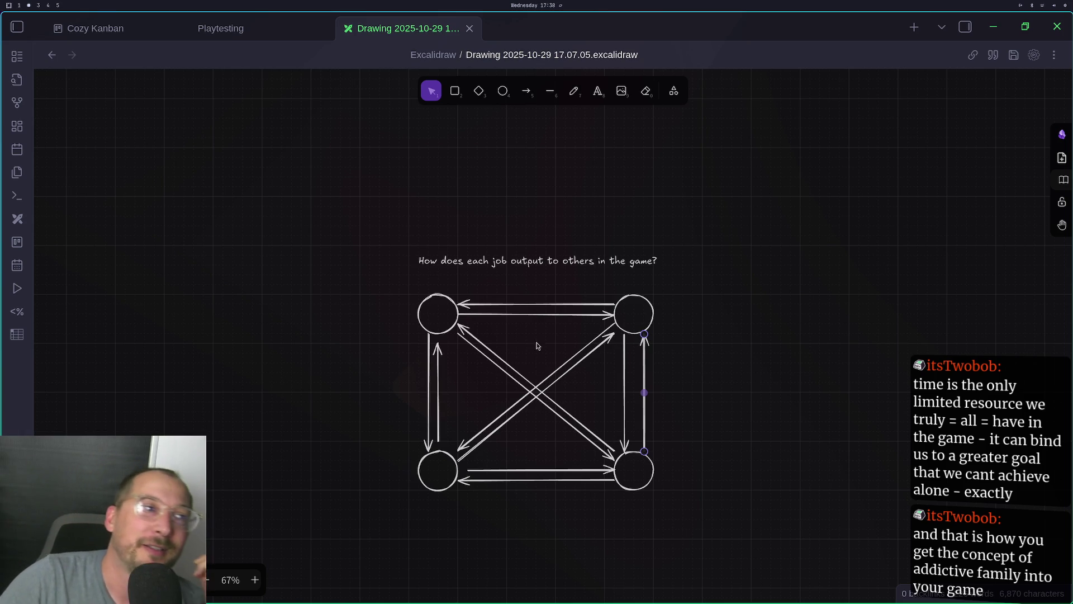
left_click(438, 357)
left_click_drag(438, 356, 438, 345)
left_click(455, 366)
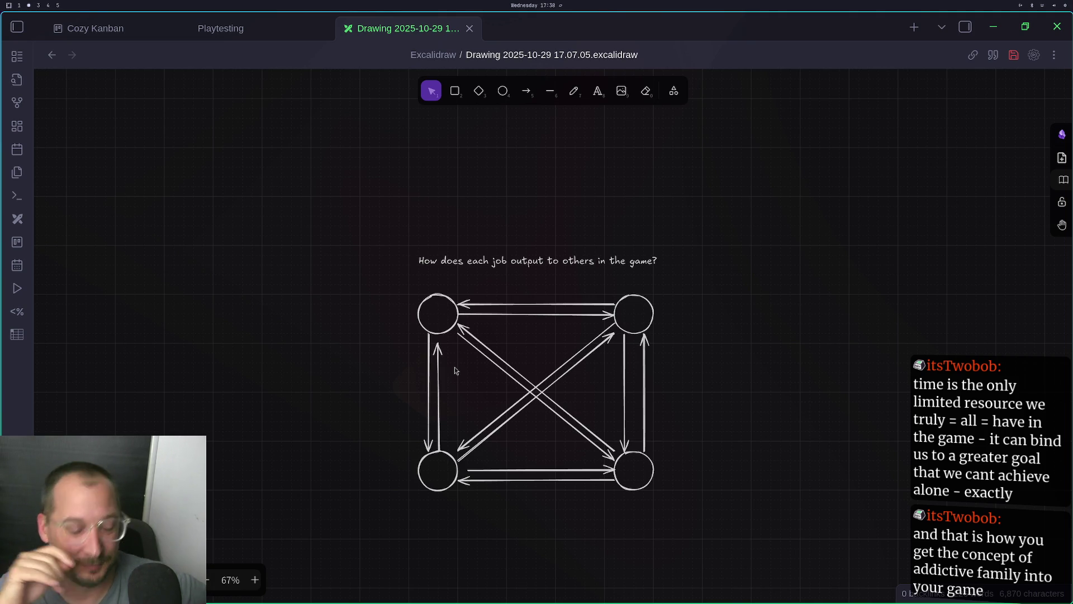
key("super+1")
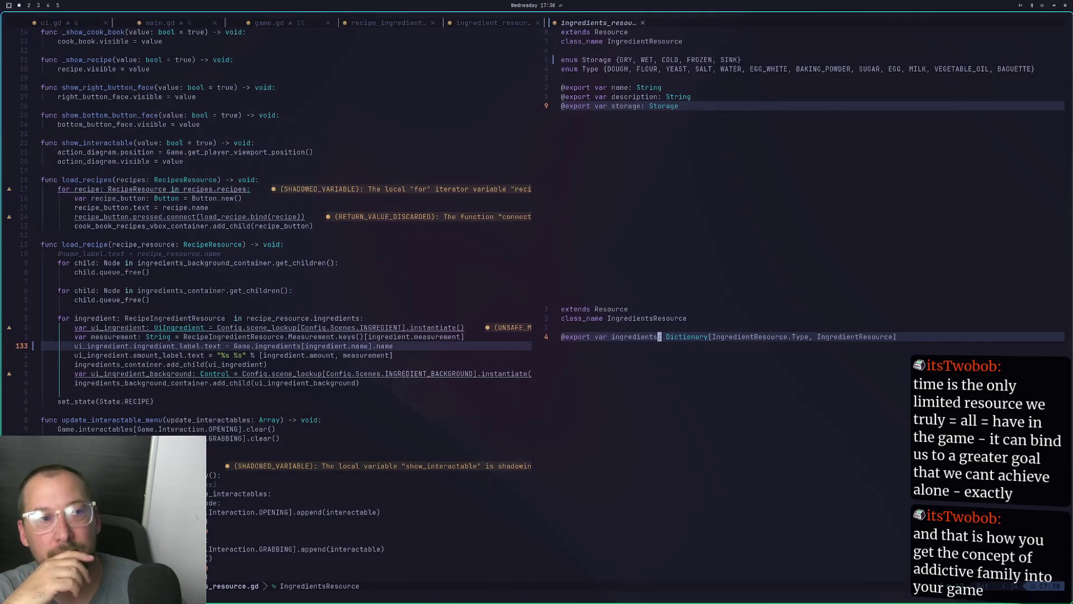
Visit the browser's itch.io Skeletons page, then return to the Excalidraw drawing
key("super+2")
key("super+3")
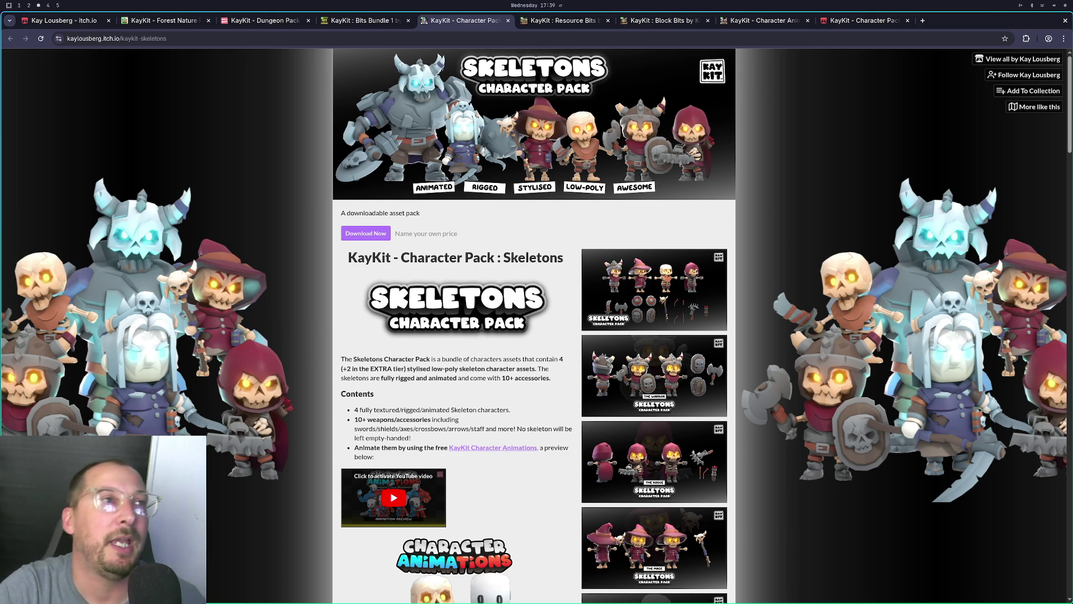
key("super+2")
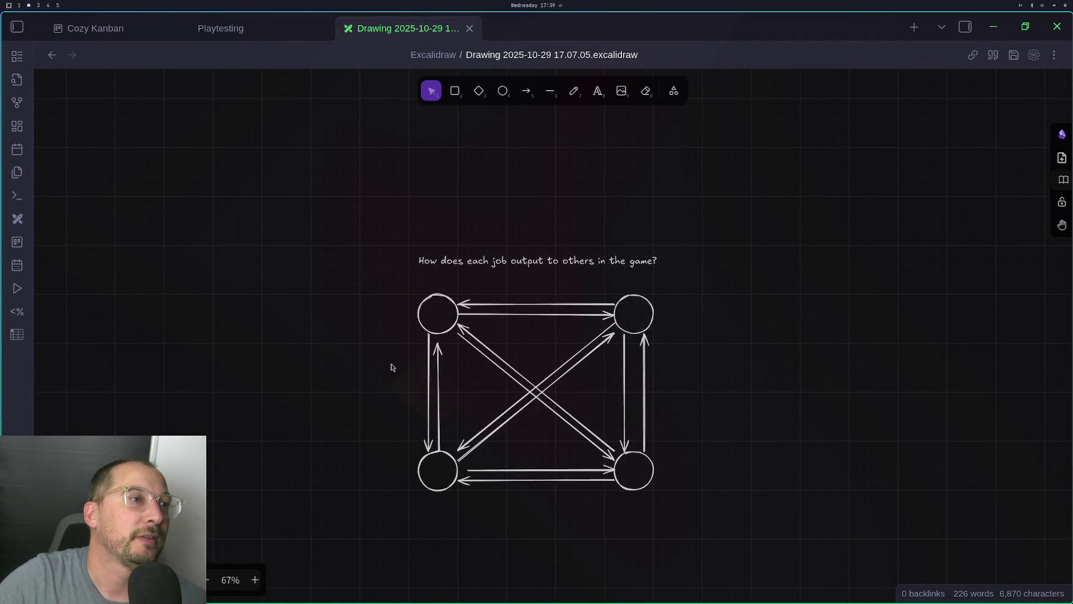
left_click_drag(401, 338, 167, 314)
scroll(264, 304, "down", 10)
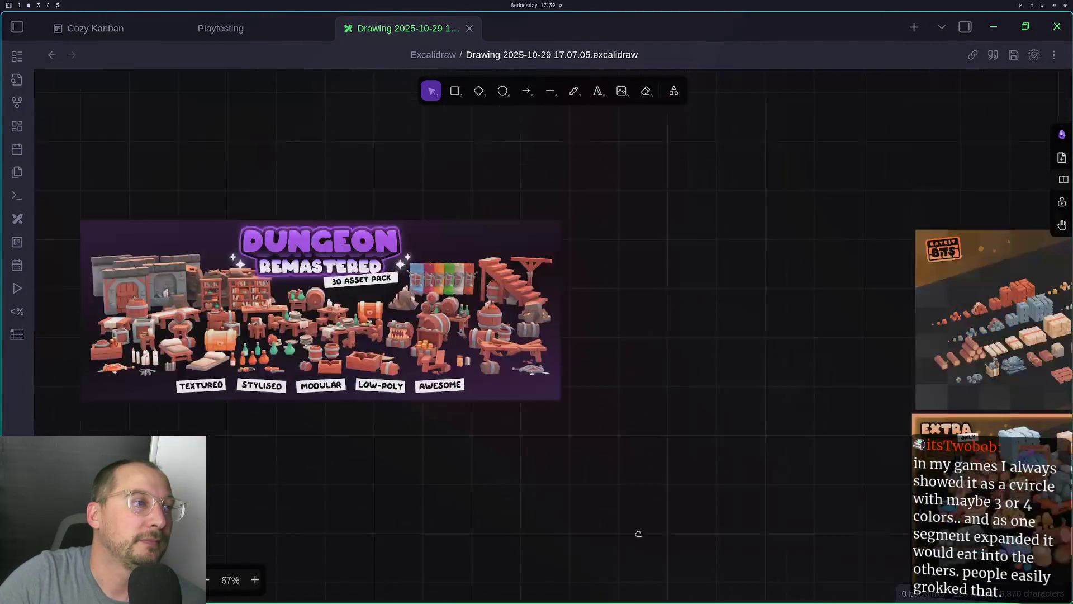
scroll(641, 497, "up", 3)
scroll(640, 498, "down", 2, "ctrl")
scroll(761, 308, "up", 5)
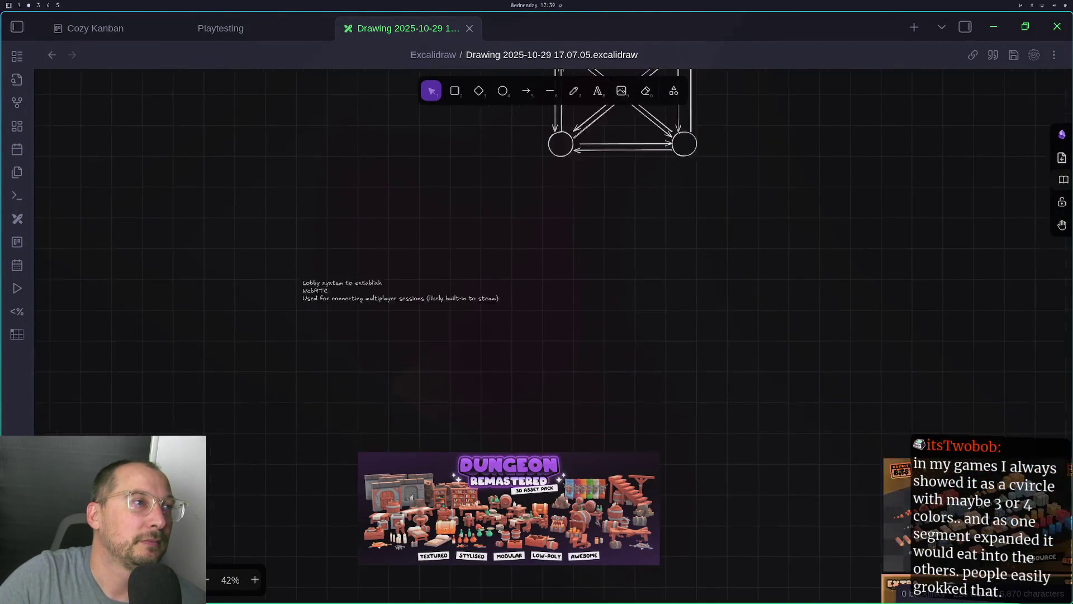
left_click_drag(761, 307, 682, 522)
mouse_move(755, 204)
left_mouse_down()
mouse_move(599, 227)
mouse_move(349, 417)
left_mouse_up()
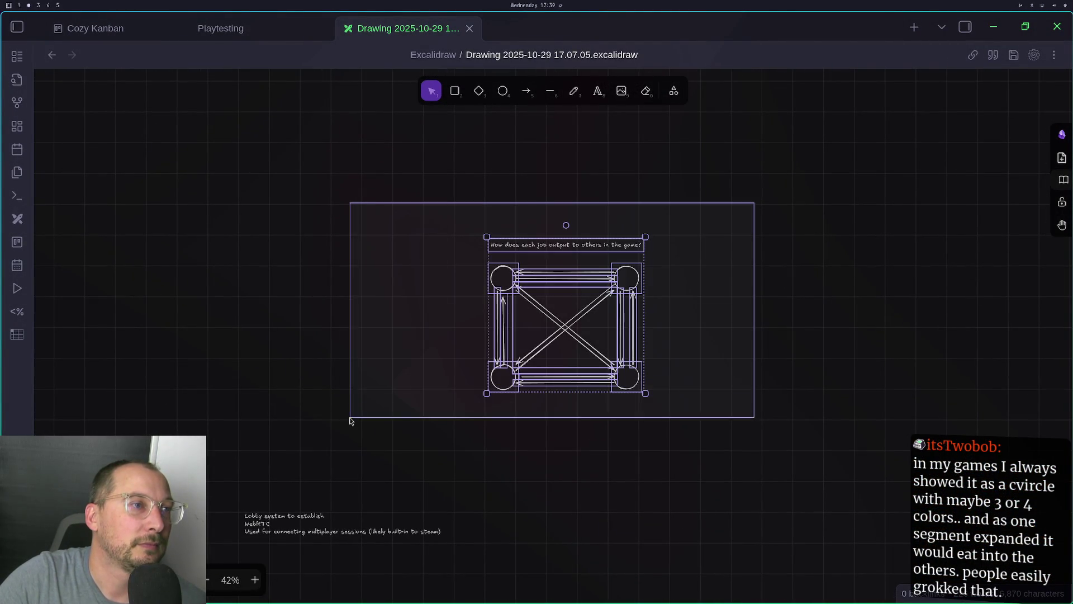
left_click_drag(585, 338, 590, 601)
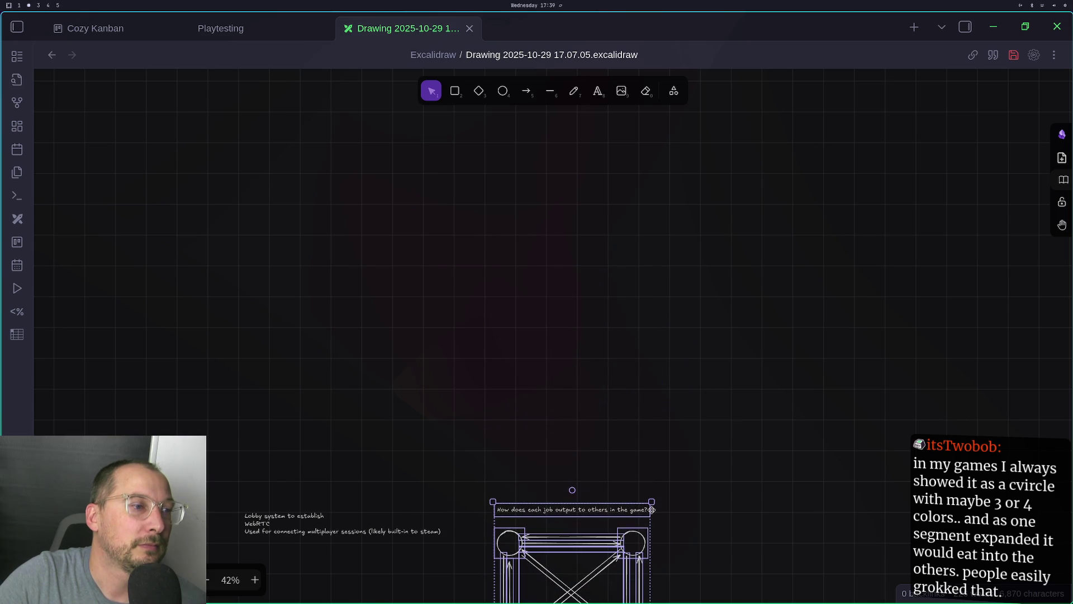
scroll(590, 598, "down", 5)
mouse_move(823, 42)
left_mouse_down()
mouse_move(781, 209)
mouse_move(805, 106)
left_mouse_up()
scroll(629, 175, "down", 10)
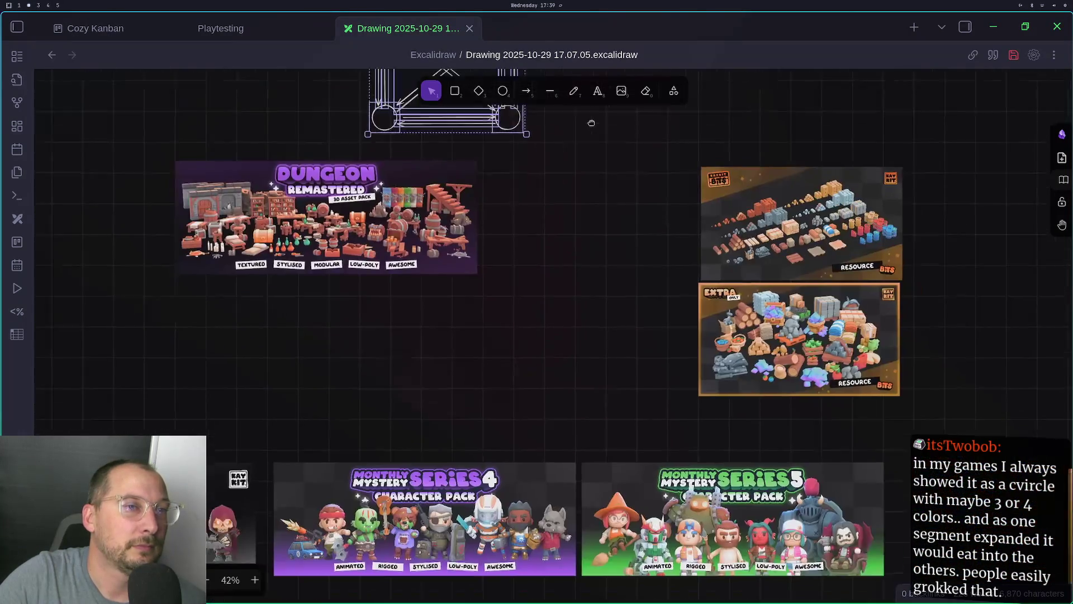
scroll(567, 215, "up", 5)
scroll(489, 232, "down", 5)
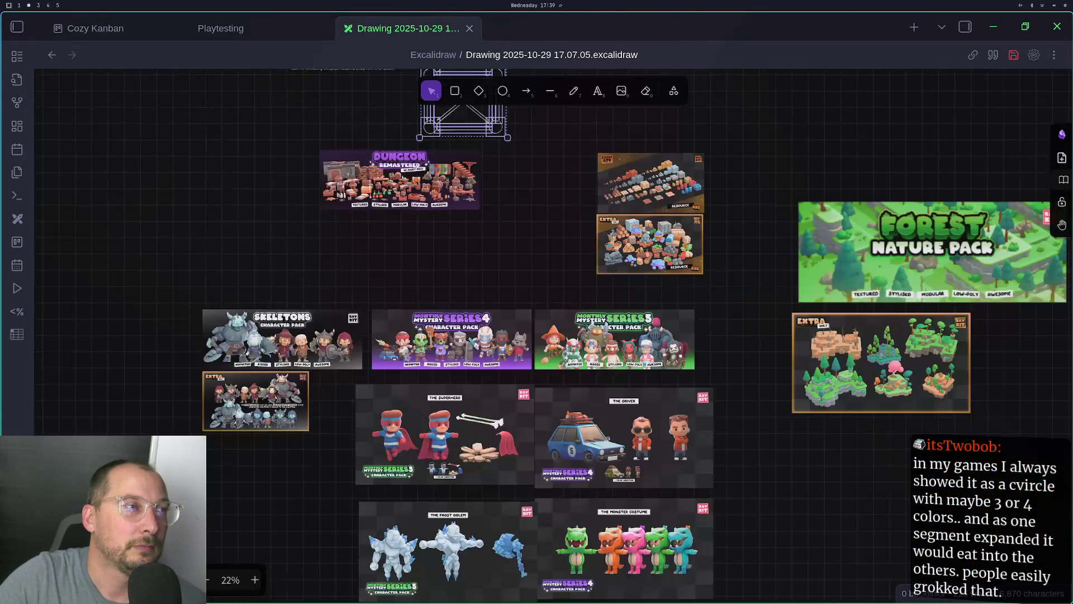
left_click_drag(484, 227, 315, 269)
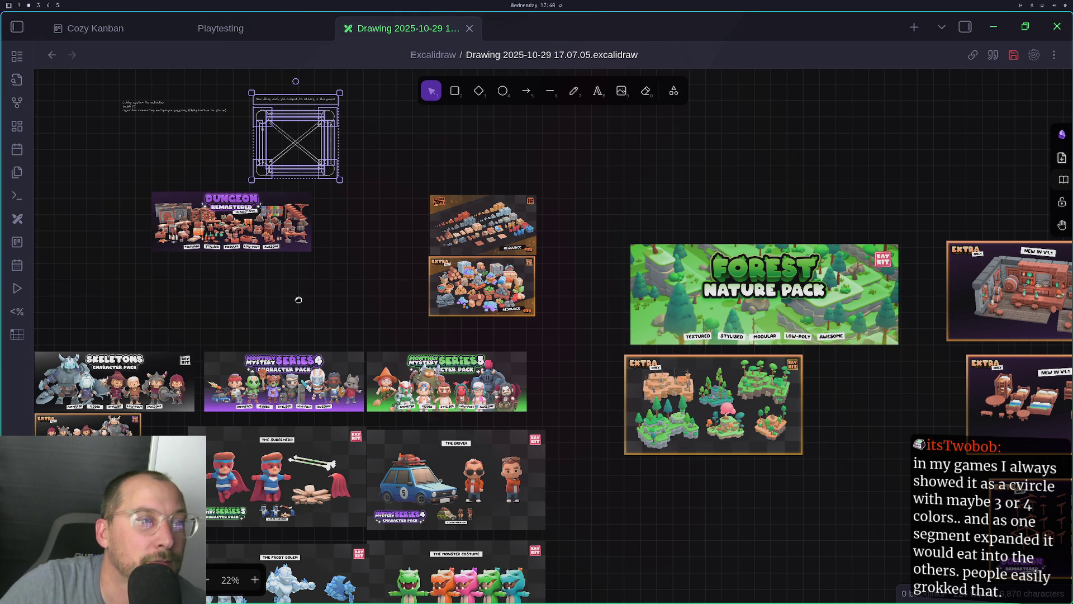
left_click_drag(296, 301, 444, 334)
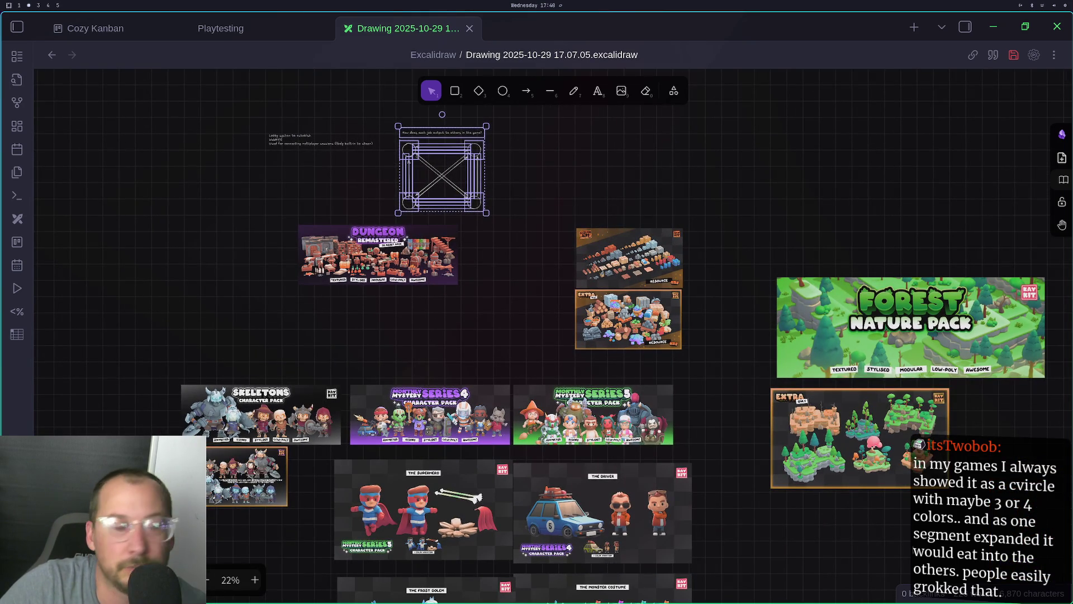
scroll(484, 341, "left", 5)
scroll(484, 341, "up", 3)
left_click(439, 414)
left_click(482, 355)
scroll(646, 401, "right", 8)
scroll(645, 401, "down", 3)
scroll(548, 320, "down", 5)
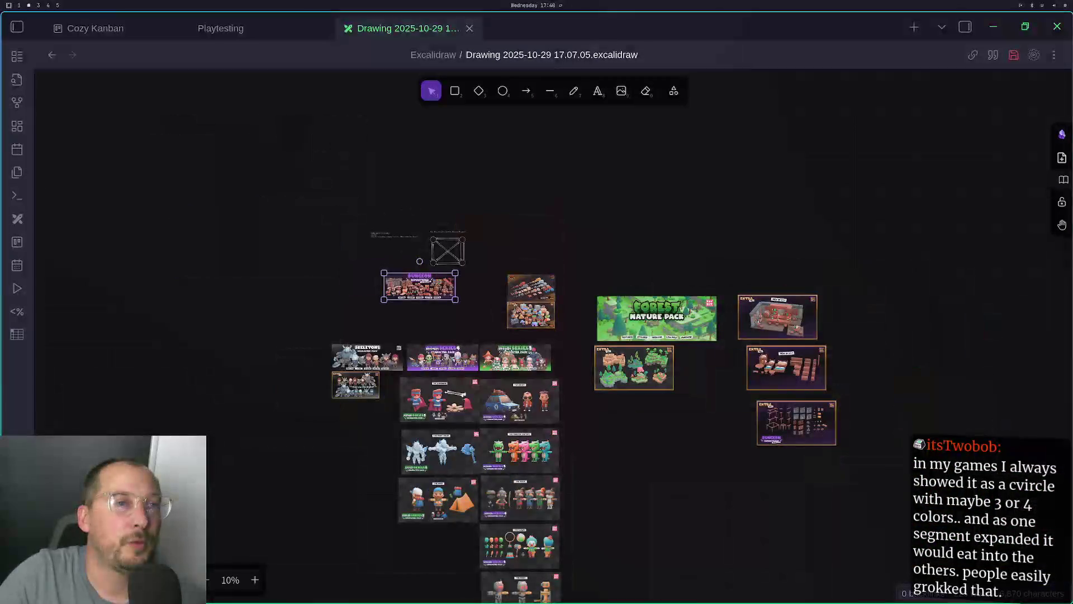
scroll(699, 442, "up", 2)
scroll(699, 442, "down", 2)
left_click_drag(699, 443, 635, 352)
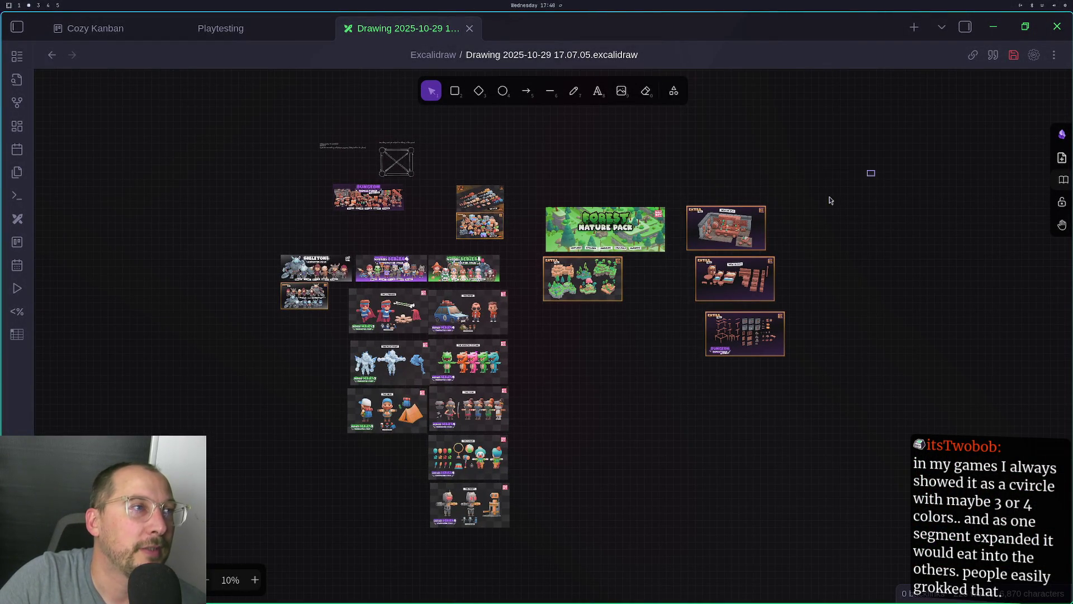
left_click_drag(872, 171, 124, 531)
left_click(223, 571)
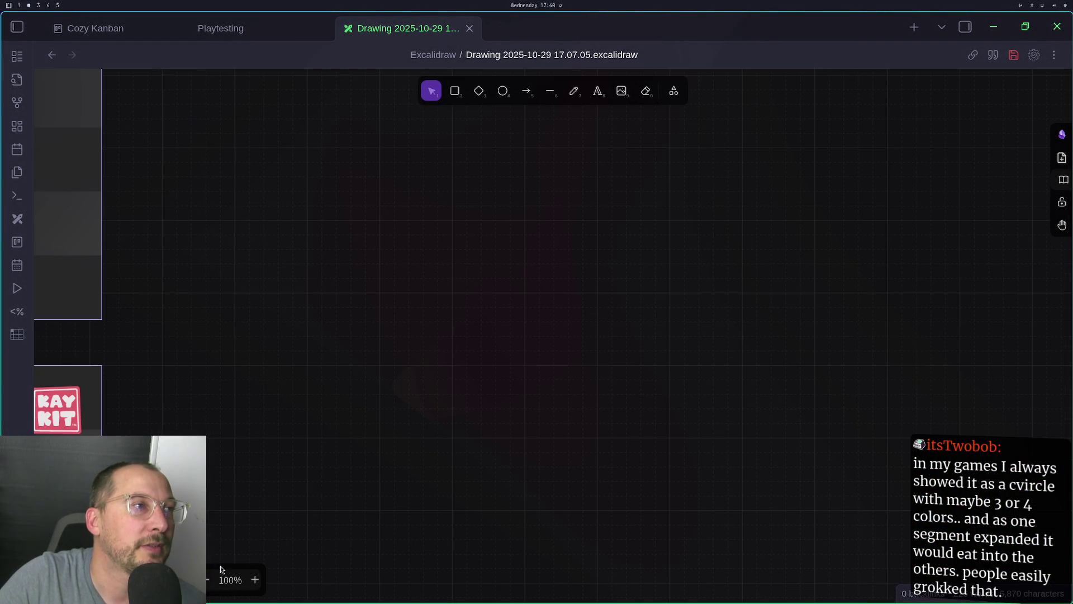
scroll(256, 503, "down", 6)
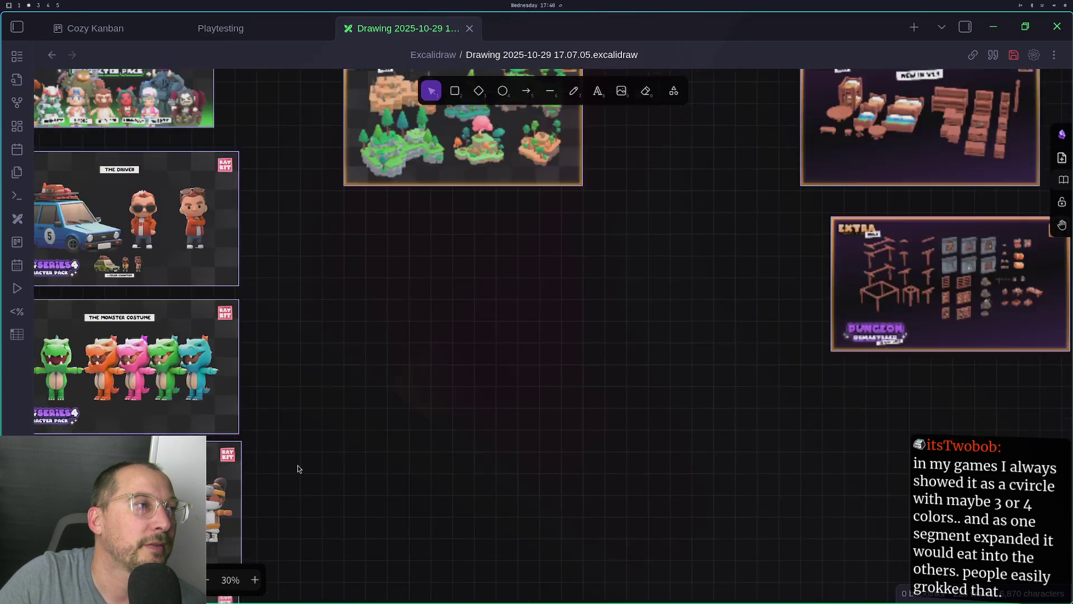
scroll(298, 468, "down", 3)
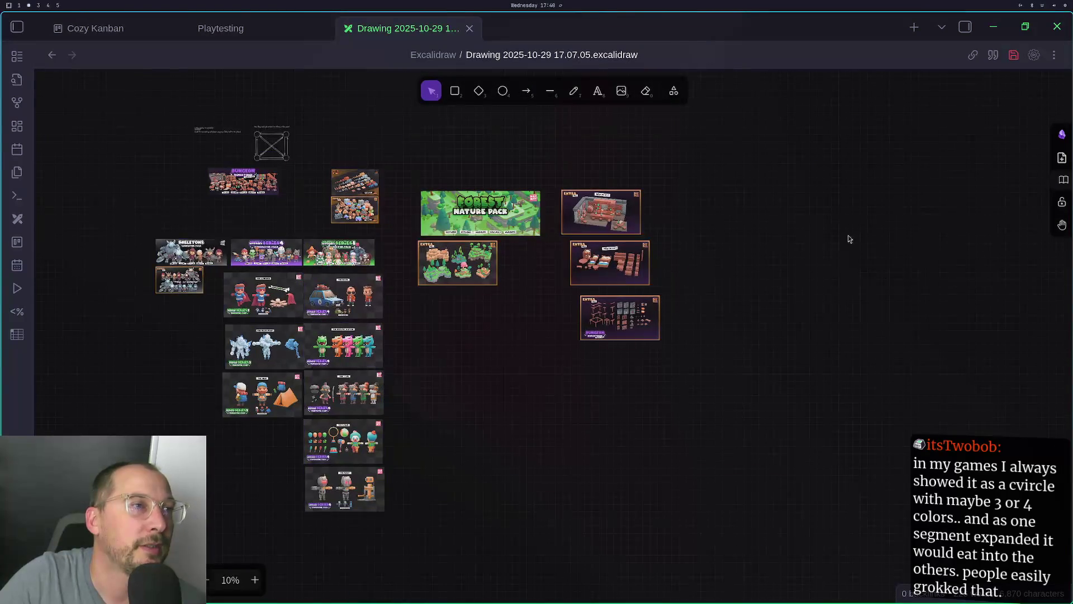
mouse_move(766, 174)
left_mouse_down()
mouse_move(95, 460)
mouse_move(86, 548)
left_mouse_up()
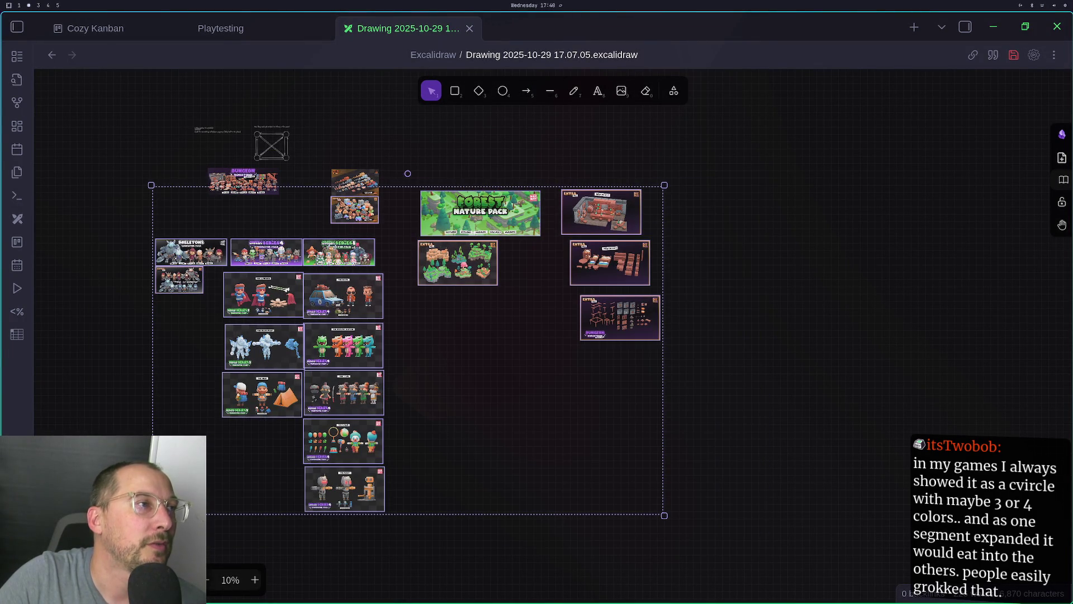
left_click(238, 174, "shift")
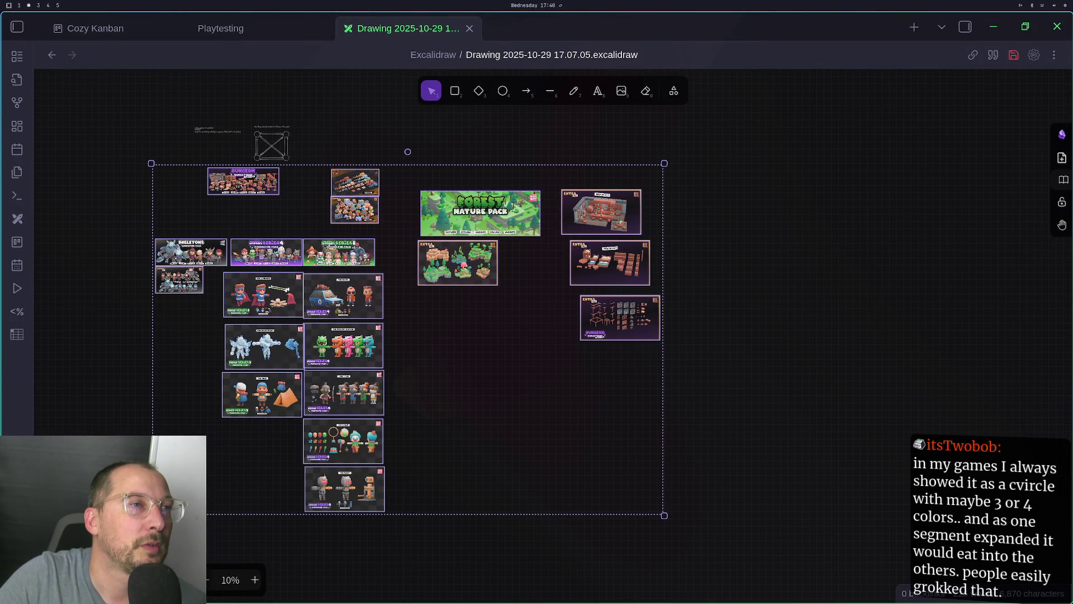
left_click(475, 204, "ctrl")
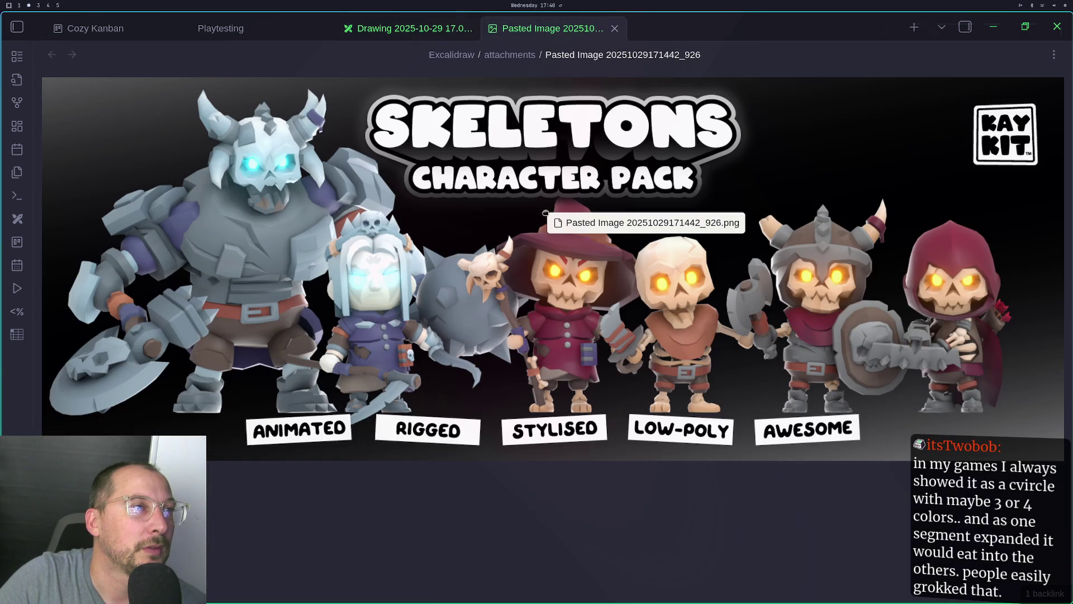
left_click(614, 29)
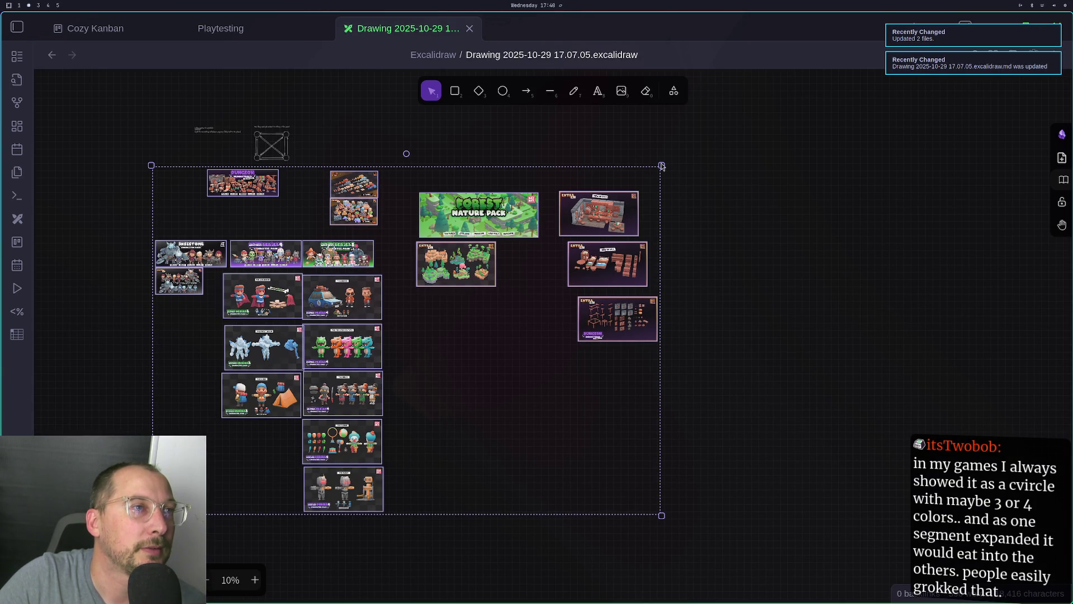
Shrink the asset-image group to about two-thirds and move it up beneath the diagram
left_click_drag(661, 165, 886, 183)
mouse_move(574, 323)
left_mouse_down()
mouse_move(538, 246)
mouse_move(592, 208)
mouse_move(404, 337)
left_mouse_up()
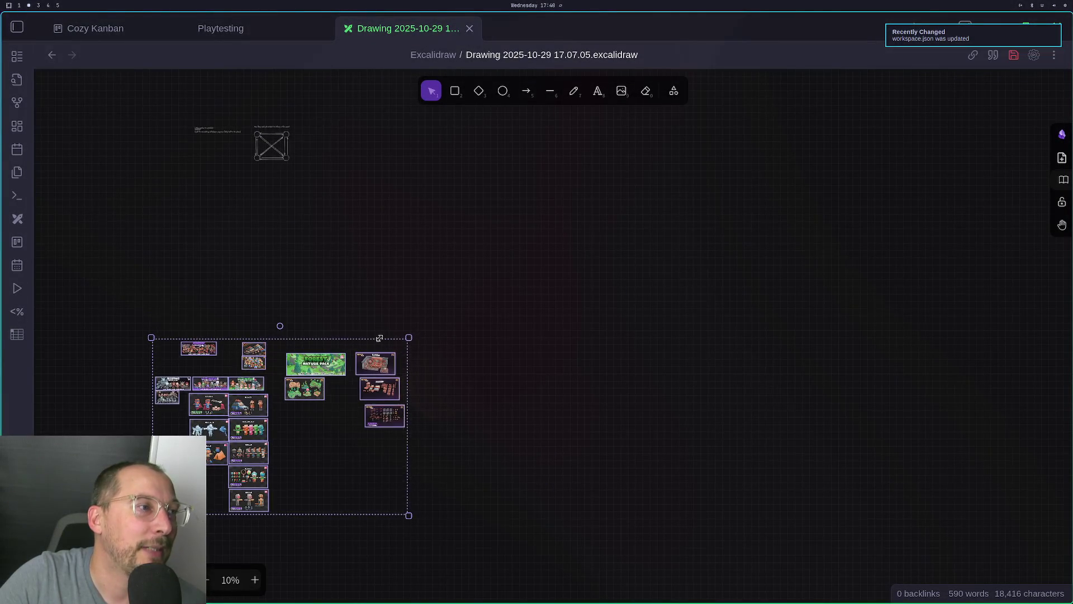
key("ctrl+z")
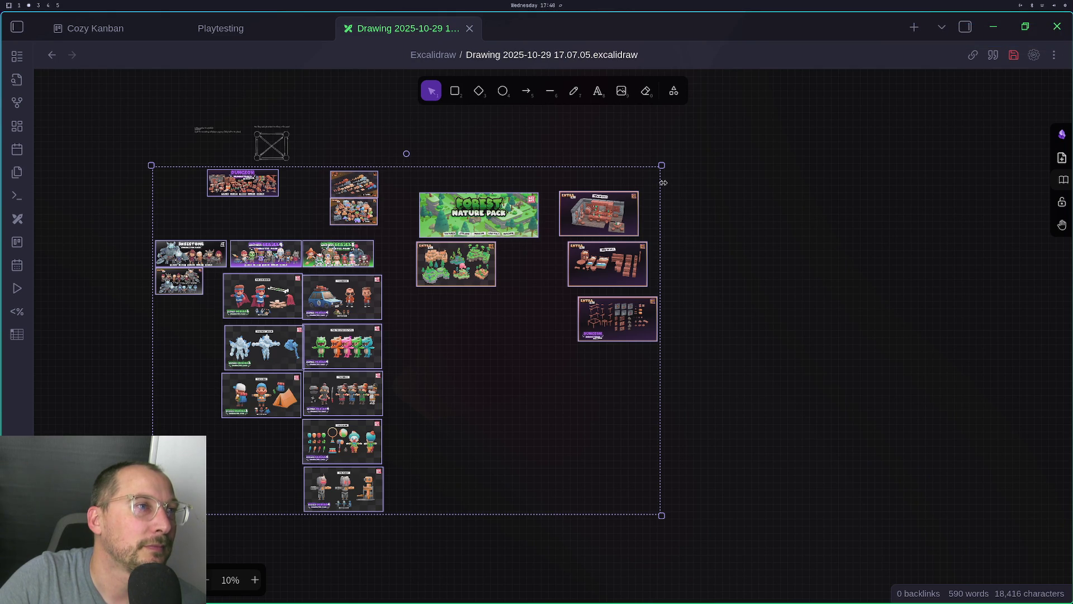
mouse_move(662, 165)
left_mouse_down()
mouse_move(587, 211)
mouse_move(327, 297)
left_mouse_up()
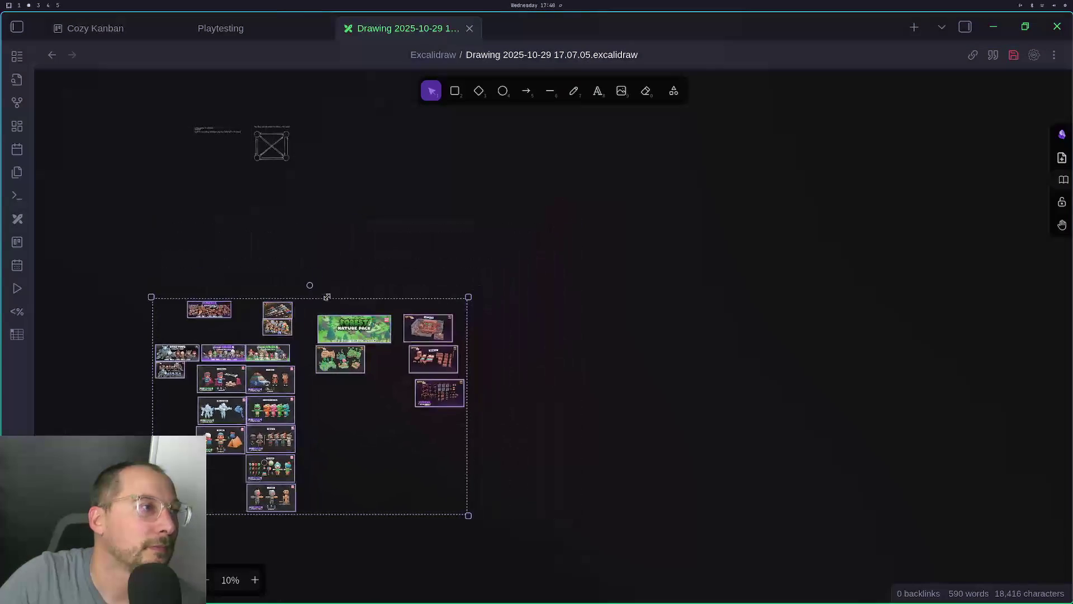
mouse_move(262, 328)
left_mouse_down()
mouse_move(367, 200)
mouse_move(327, 197)
left_mouse_up()
Preview the Skeletons image on its own, then close the preview
scroll(327, 198, "up", 6)
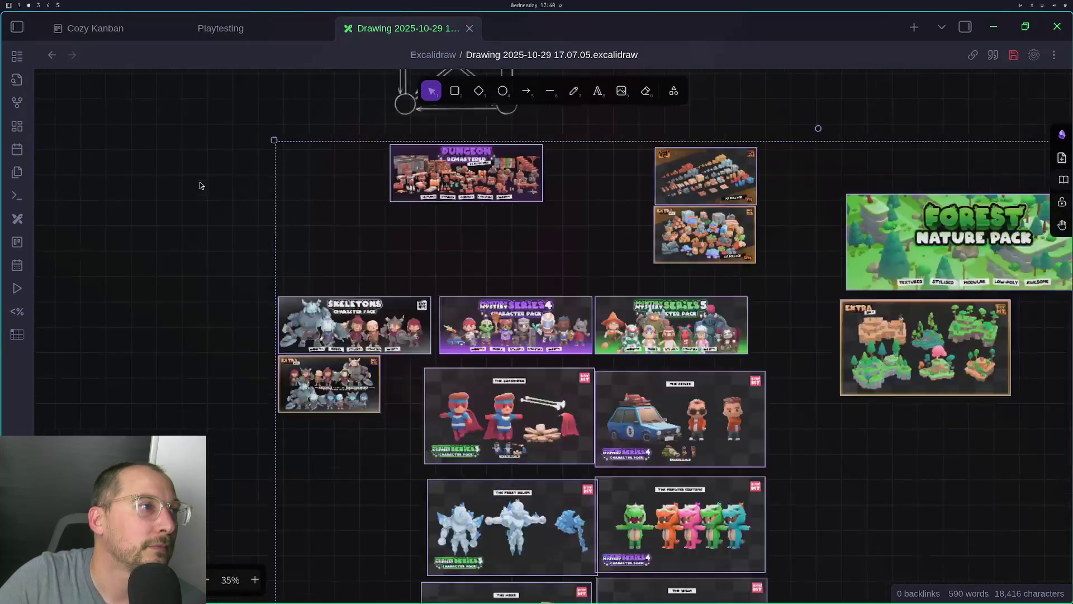
scroll(434, 214, "up", 4)
scroll(434, 214, "right", 2)
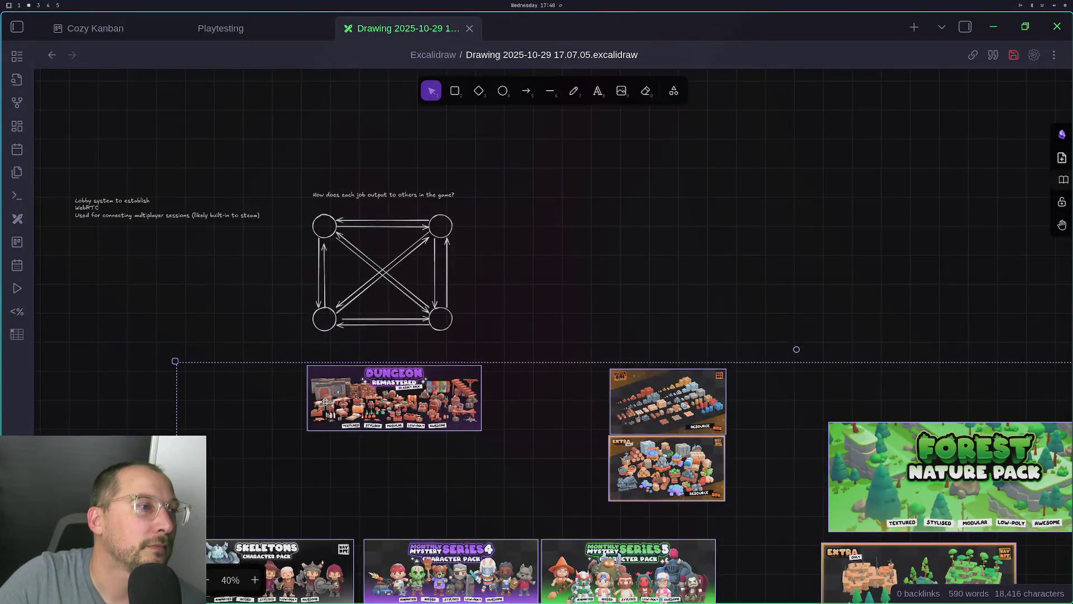
left_click(280, 564, "ctrl")
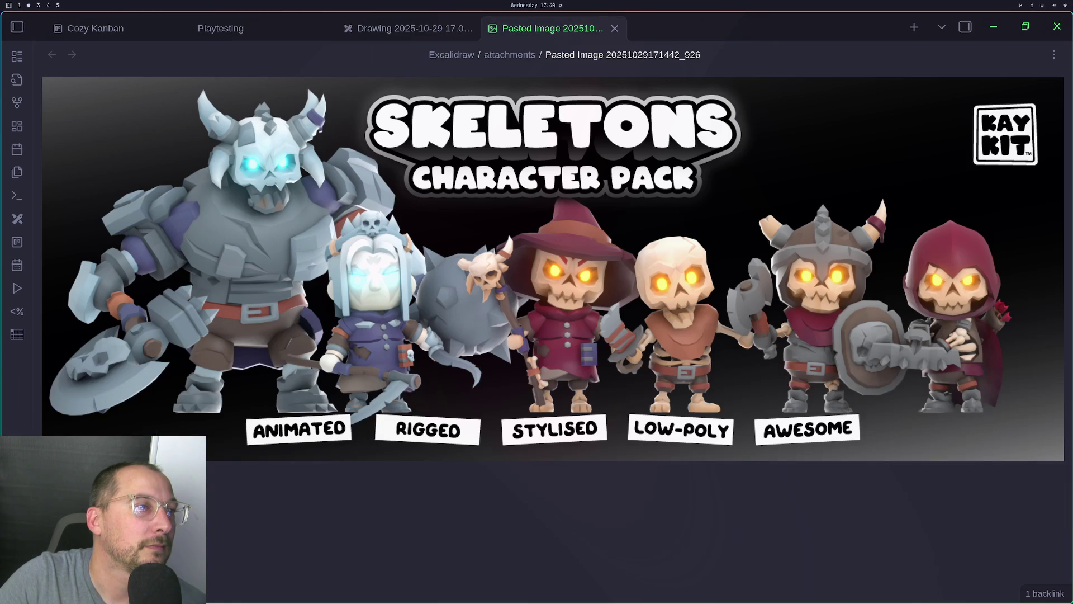
left_click(614, 28)
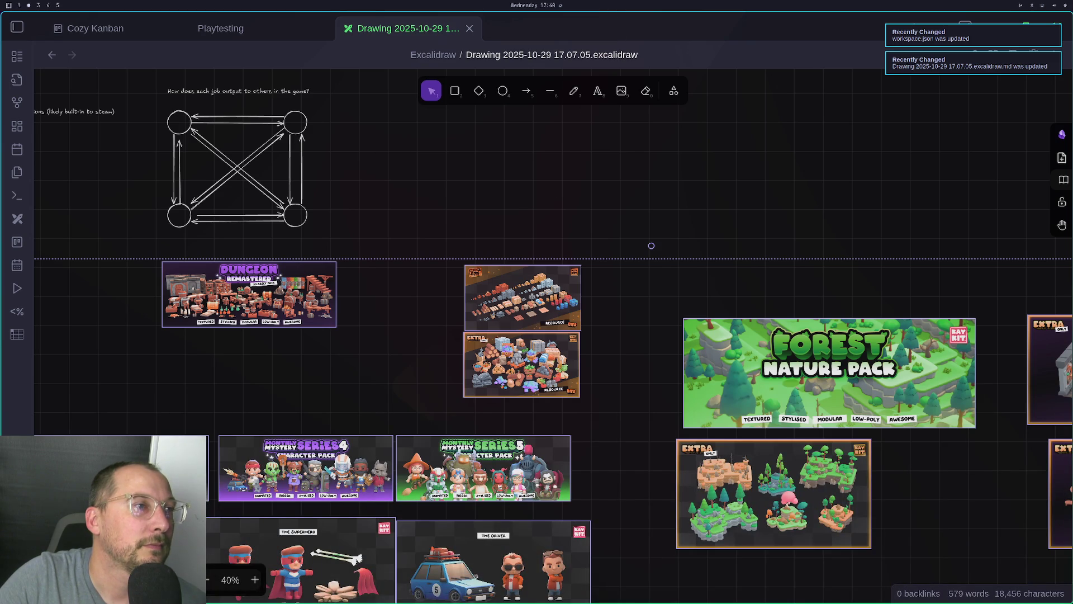
Shrink the Dungeon image with a corner handle
scroll(651, 245, "down", 5)
scroll(651, 246, "down", 8)
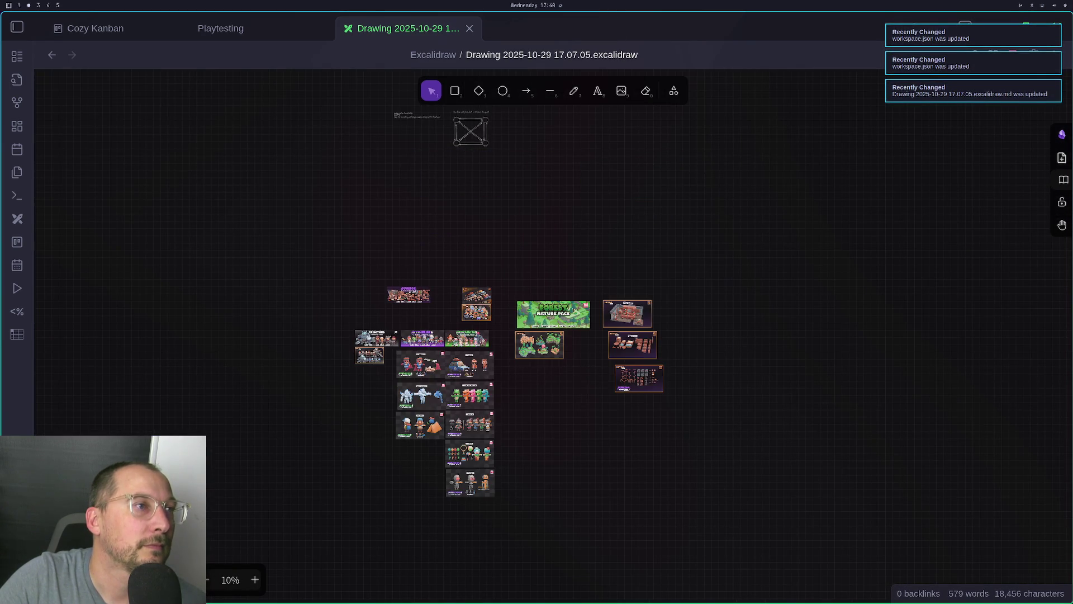
scroll(660, 385, "up", 4)
scroll(660, 385, "left", 4)
left_click(659, 386)
scroll(660, 384, "up", 2)
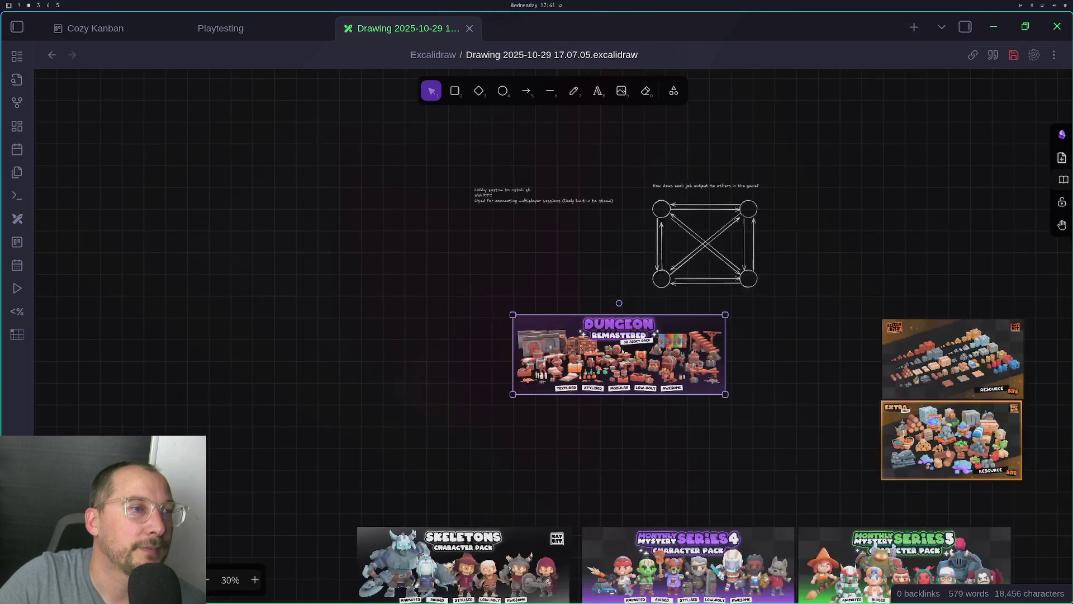
left_click_drag(724, 313, 582, 355)
Stack the Skeletons and Extra images together below the arrow diagram
mouse_move(750, 400)
left_mouse_down()
mouse_move(656, 329)
mouse_move(724, 329)
mouse_move(682, 249)
left_mouse_up()
left_click(407, 434)
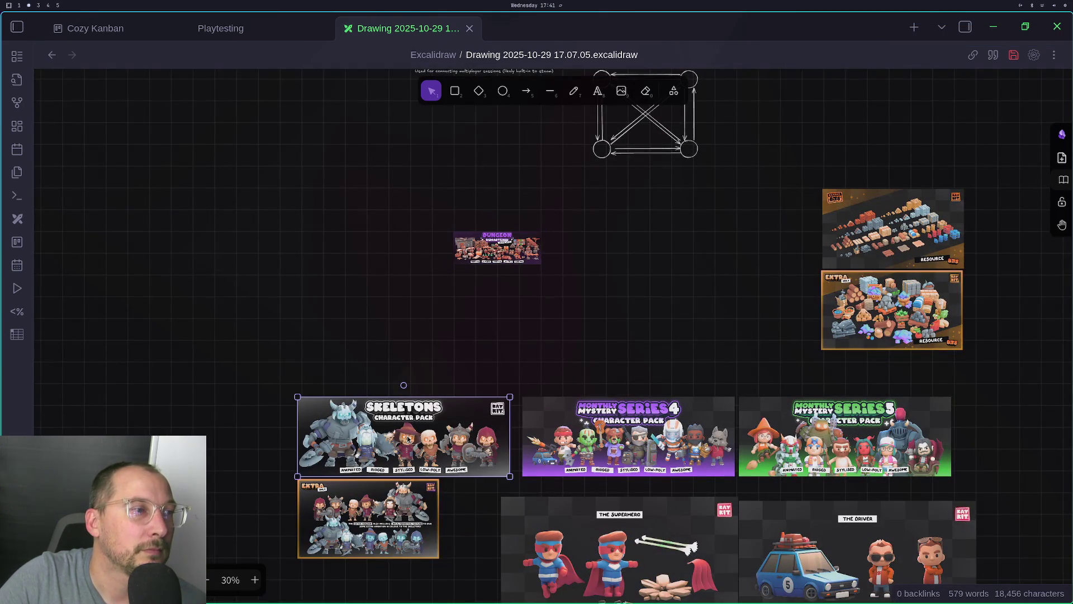
mouse_move(492, 405)
left_mouse_down()
mouse_move(669, 262)
mouse_move(647, 281)
mouse_move(520, 319)
left_mouse_up()
mouse_move(397, 504)
left_mouse_down()
mouse_move(466, 461)
mouse_move(688, 268)
mouse_move(530, 404)
mouse_move(565, 378)
mouse_move(527, 400)
mouse_move(539, 392)
mouse_move(517, 374)
left_mouse_up()
left_click_drag(598, 287, 407, 479)
left_click_drag(486, 372, 638, 238)
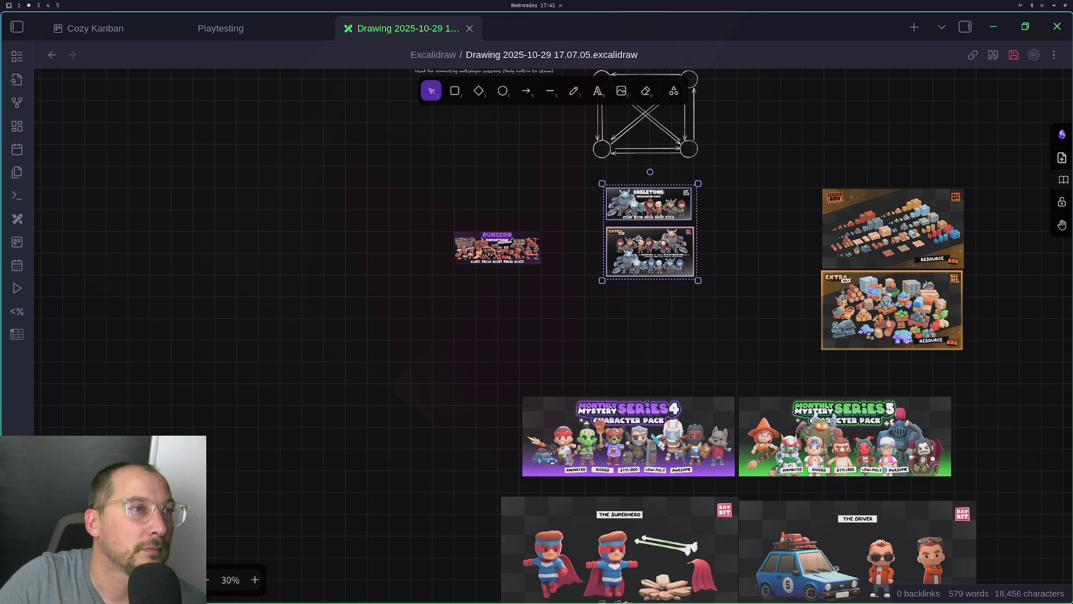
Place the Dungeon image beside the diagram with Skeletons and Extra stacked beneath it
scroll(638, 239, "up", 3)
scroll(638, 239, "right", 3)
left_click(327, 386)
left_click_drag(327, 385, 609, 275)
mouse_move(723, 230)
left_mouse_down()
mouse_move(858, 135)
mouse_move(850, 144)
left_mouse_up()
left_click_drag(606, 291, 342, 479)
left_click_drag(515, 400, 955, 319)
scroll(955, 319, "right", 5)
scroll(955, 319, "up", 1)
scroll(595, 270, "left", 2)
scroll(596, 270, "up", 2)
left_click(596, 270)
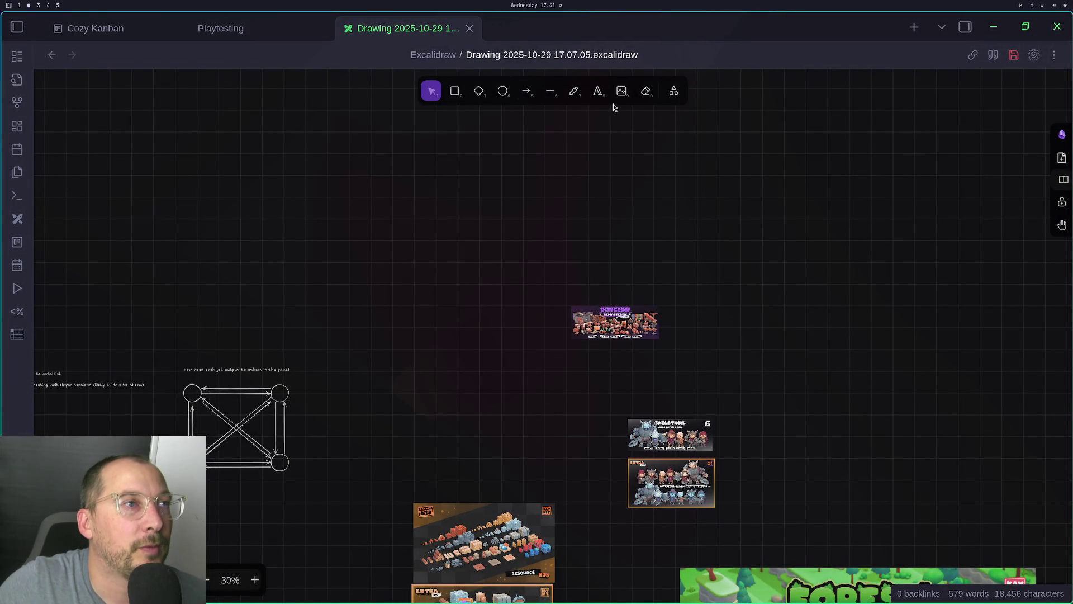
left_click(597, 91)
Caption the Dungeon image 'Dark Cloud like rogish dungeon crawling' and move the image just under it
scroll(575, 269, "up", 5, "ctrl")
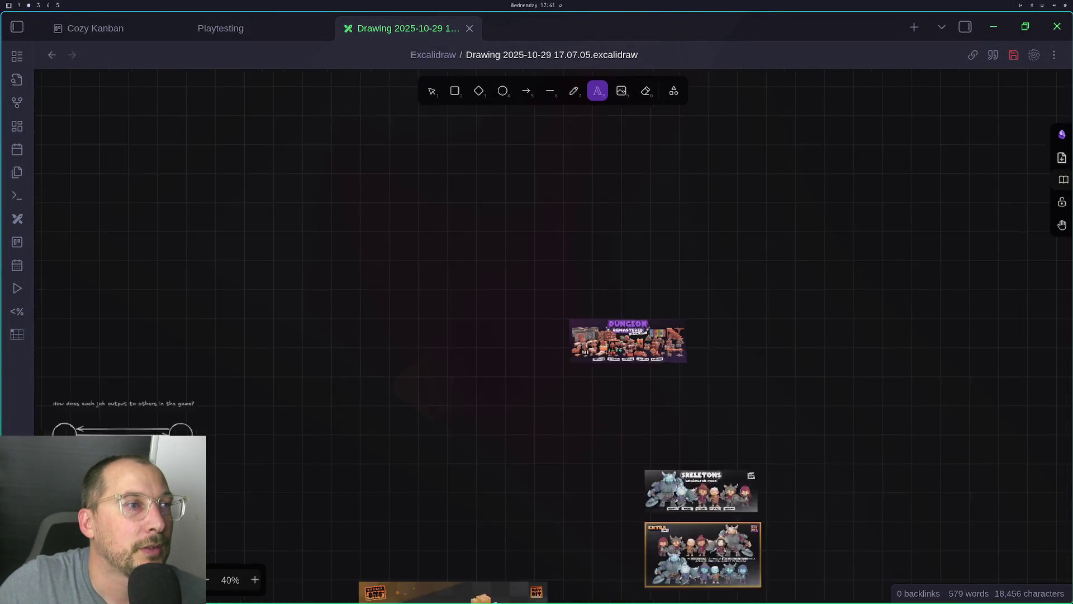
left_click(581, 273)
type("Dara")
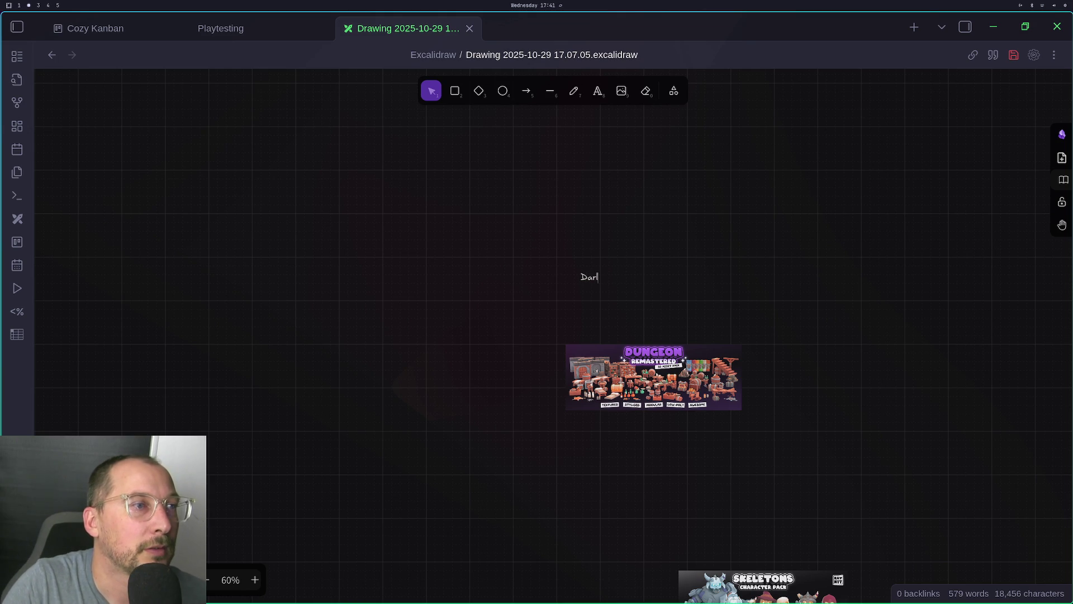
type("nd li")
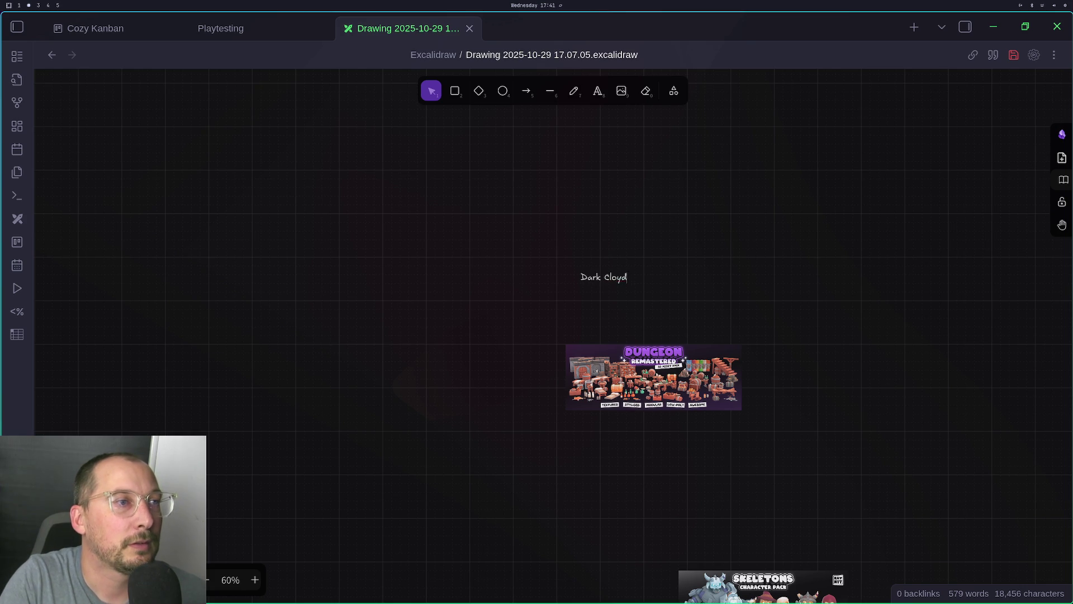
key("BackSpace")
key("BackSpace")
type("u")
type("ke rogish")
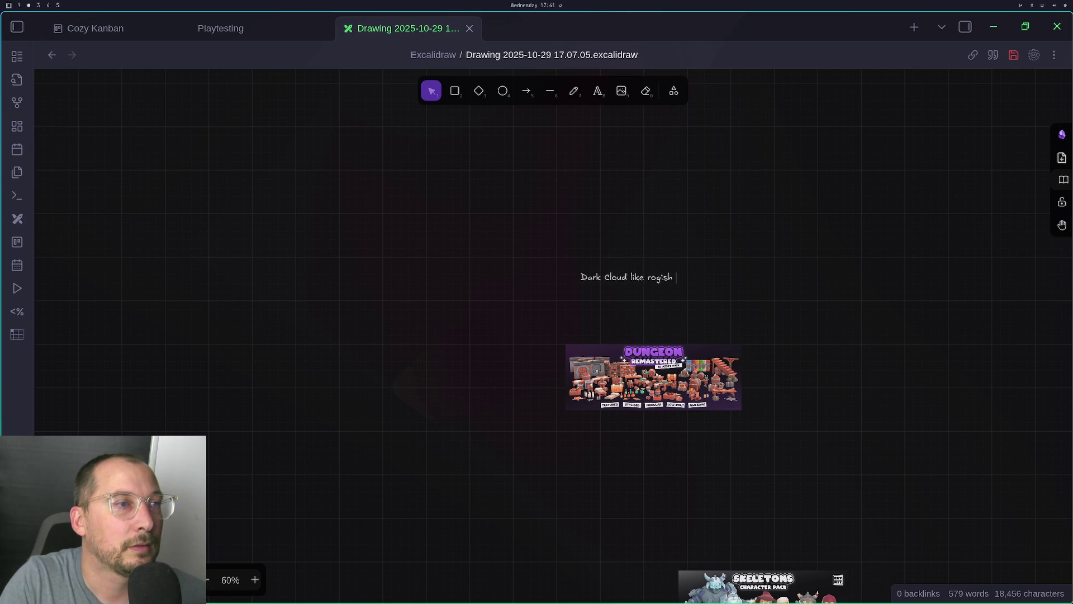
type("nge")
type("on crawling")
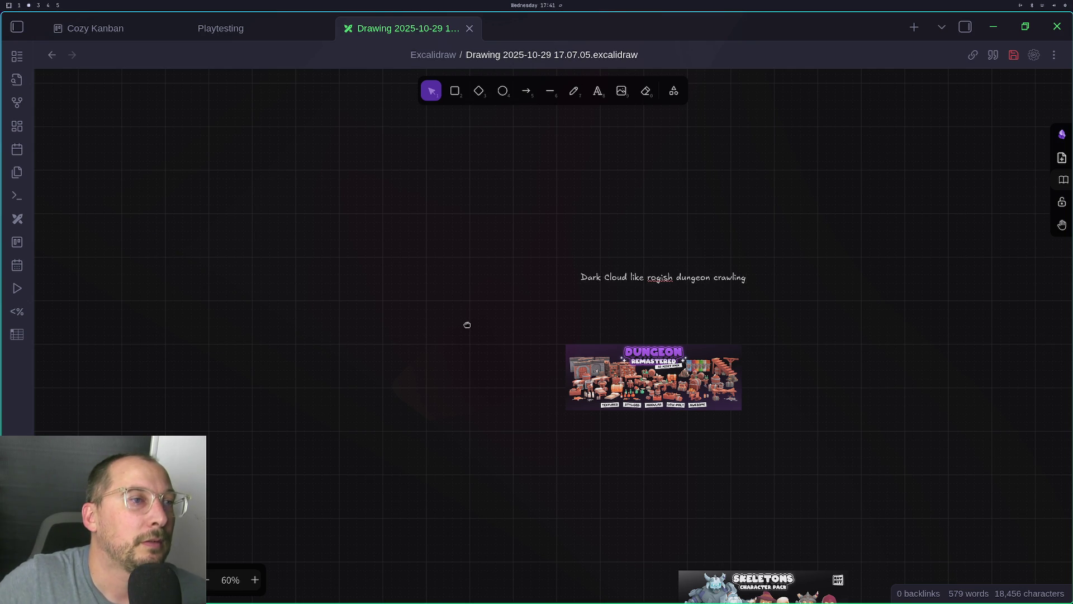
scroll(467, 326, "down", 1)
mouse_move(674, 360)
left_mouse_down()
mouse_move(700, 313)
mouse_move(683, 306)
left_mouse_up()
Move the Skeletons and Extra pair beside the Dungeon image, then zoom out to about 15%
mouse_move(796, 440)
left_mouse_down()
mouse_move(622, 270)
mouse_move(675, 251)
left_mouse_up()
mouse_move(816, 266)
left_mouse_down()
mouse_move(691, 354)
mouse_move(747, 292)
mouse_move(391, 601)
left_mouse_up()
left_click_drag(542, 471, 663, 193)
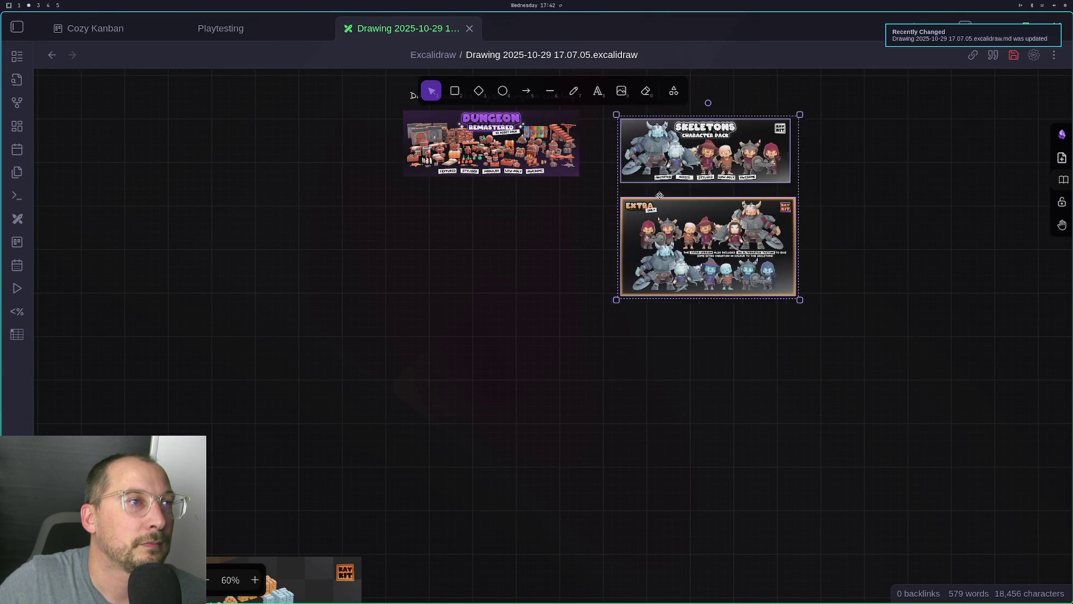
scroll(663, 192, "down", 5)
scroll(664, 193, "left", 5)
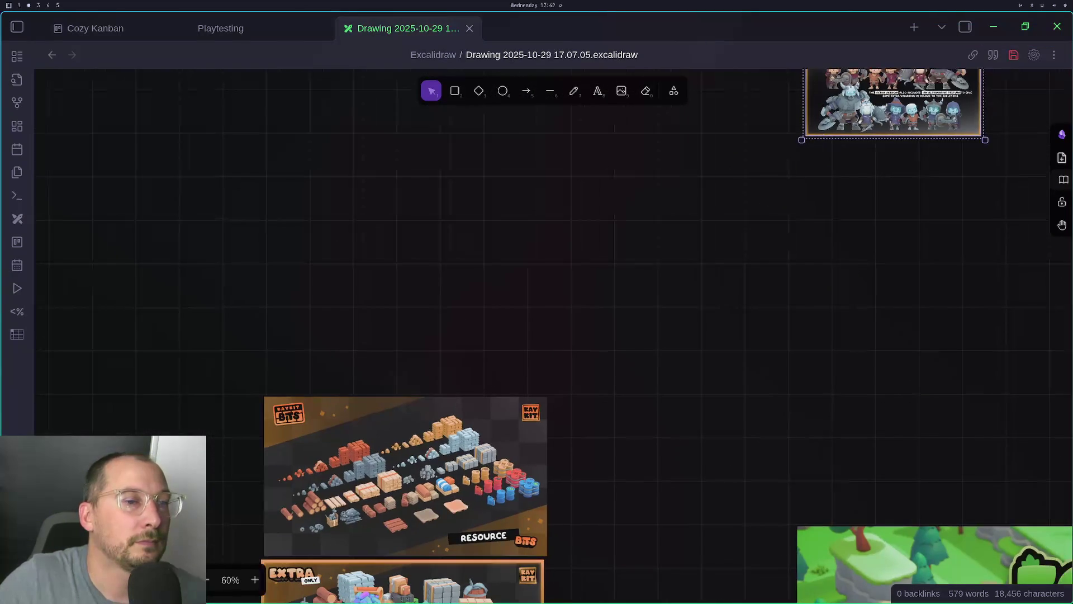
scroll(711, 246, "down", 5)
mouse_move(643, 311)
left_mouse_down()
mouse_move(467, 187)
mouse_move(424, 99)
mouse_move(539, 76)
left_mouse_up()
mouse_move(581, 339)
left_mouse_down()
mouse_move(607, 401)
mouse_move(605, 554)
left_mouse_up()
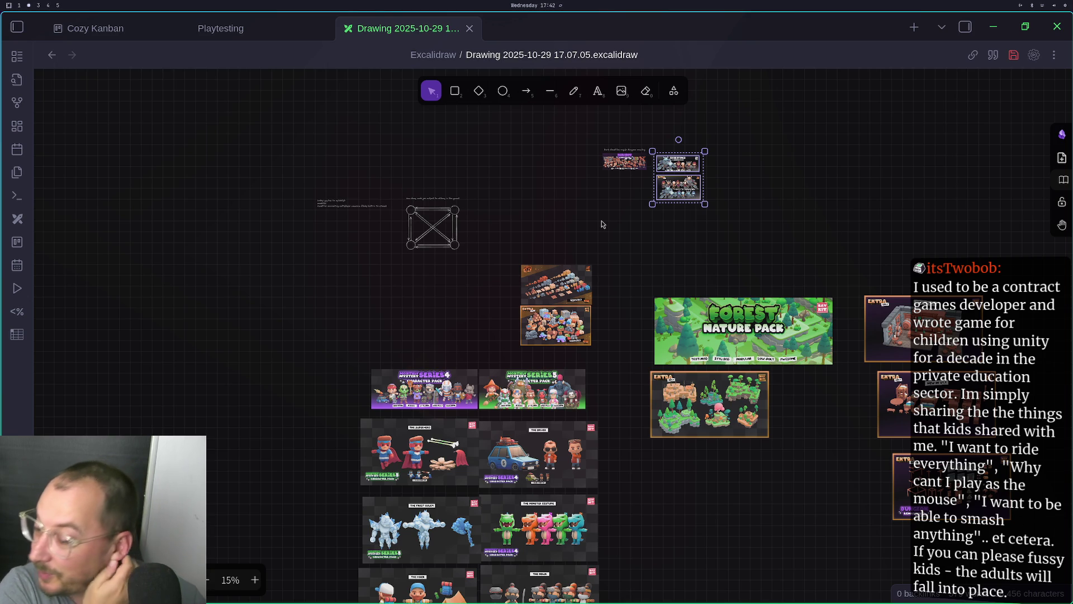
Move the EXTRA tavern image under the Dungeon image
scroll(577, 256, "right", 6)
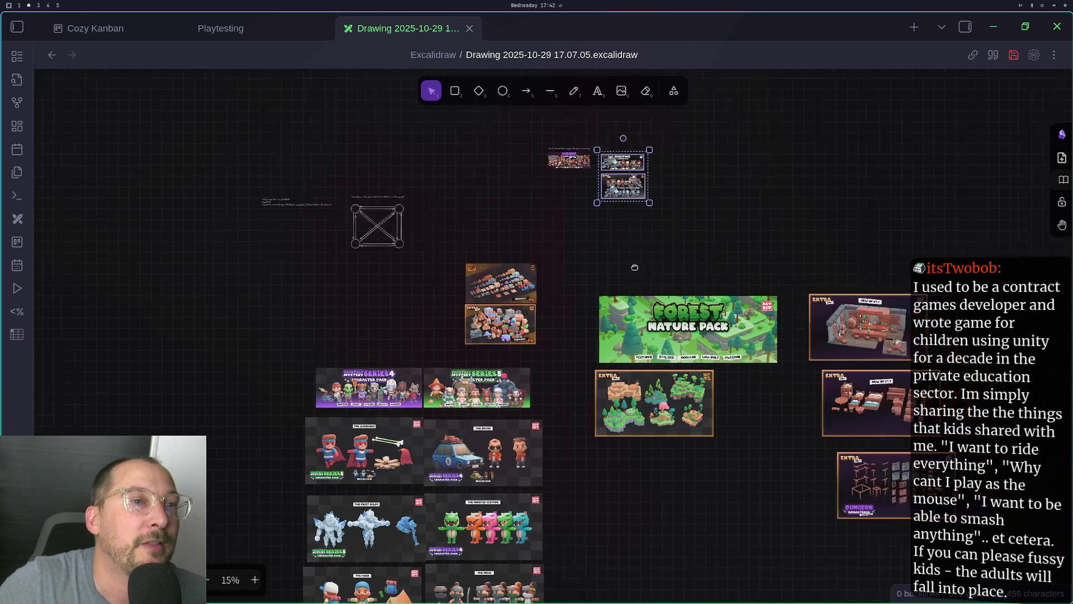
mouse_move(721, 288)
left_mouse_down()
mouse_move(673, 206)
mouse_move(531, 185)
mouse_move(425, 151)
mouse_move(499, 179)
left_mouse_up()
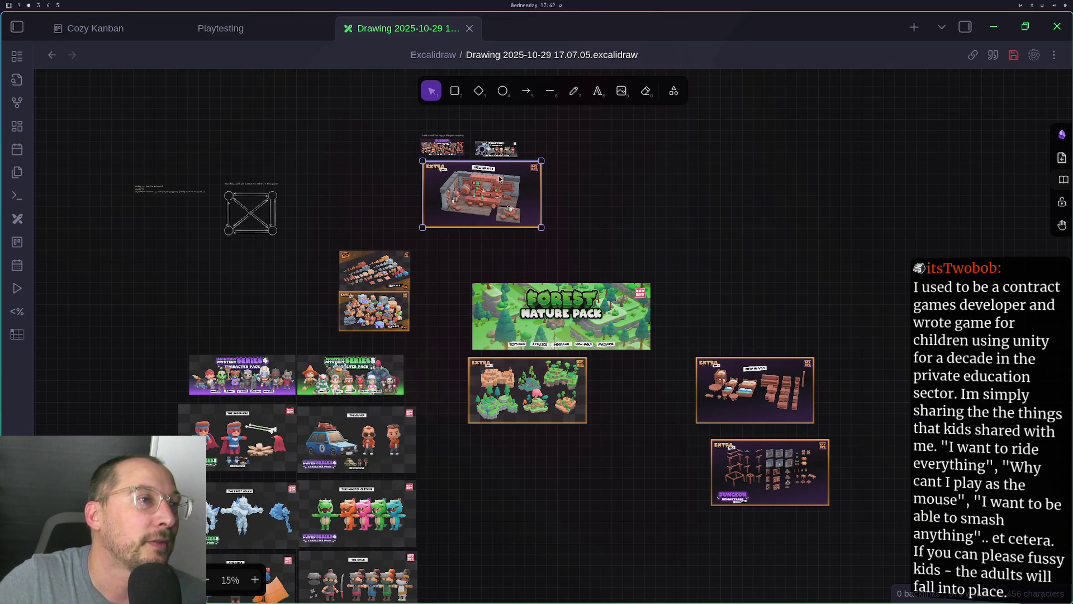
scroll(435, 246, "left", 5)
scroll(435, 246, "down", 2)
scroll(670, 280, "right", 3)
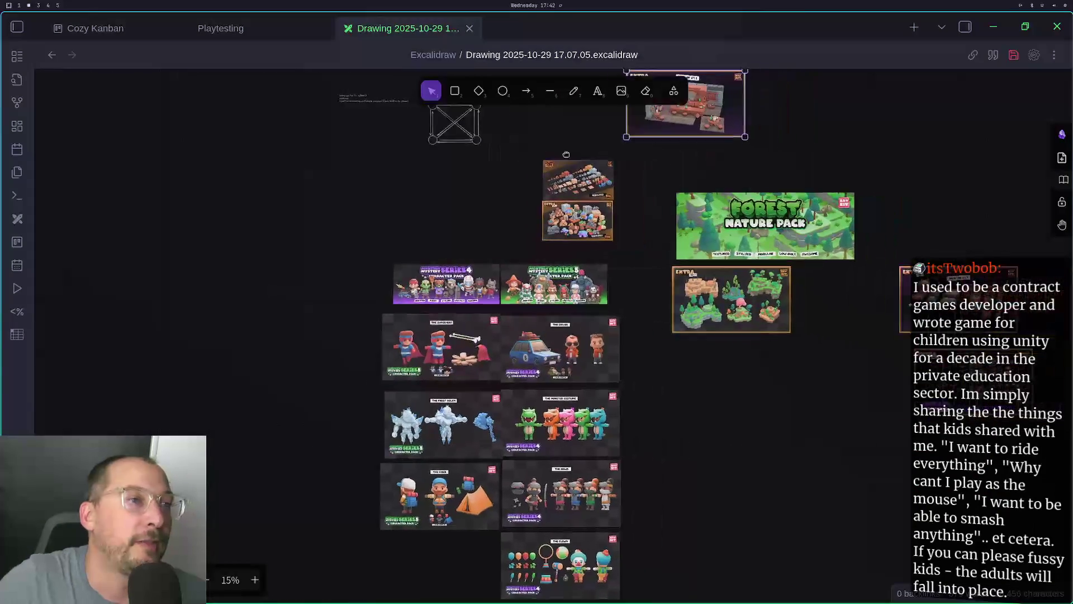
Shift the Forest pack and its EXTRA image up and to the right
left_click_drag(873, 162, 604, 375)
scroll(603, 375, "right", 3)
scroll(604, 375, "up", 3)
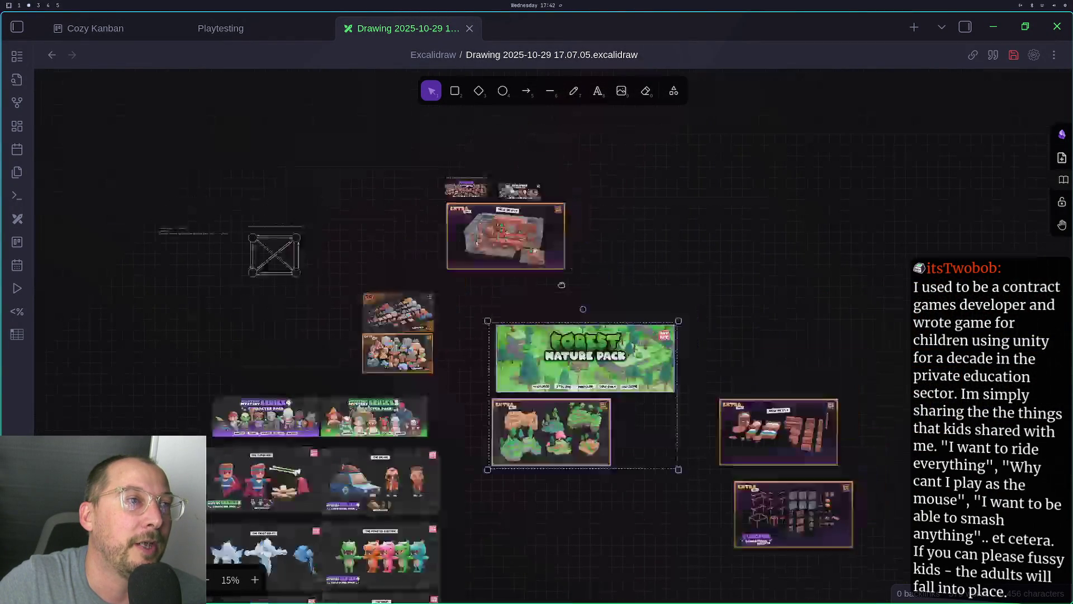
left_click_drag(538, 346, 673, 212)
Shrink the EXTRA tavern image to fit under Dungeon, then preview it full size
left_click(475, 246)
scroll(409, 231, "up", 5)
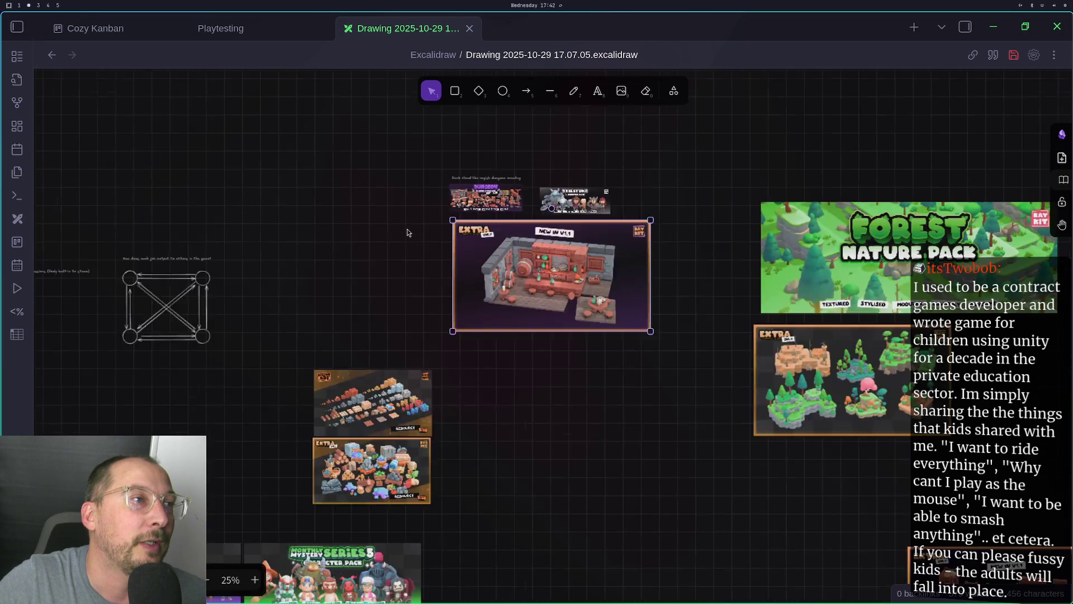
left_click_drag(683, 287, 675, 285)
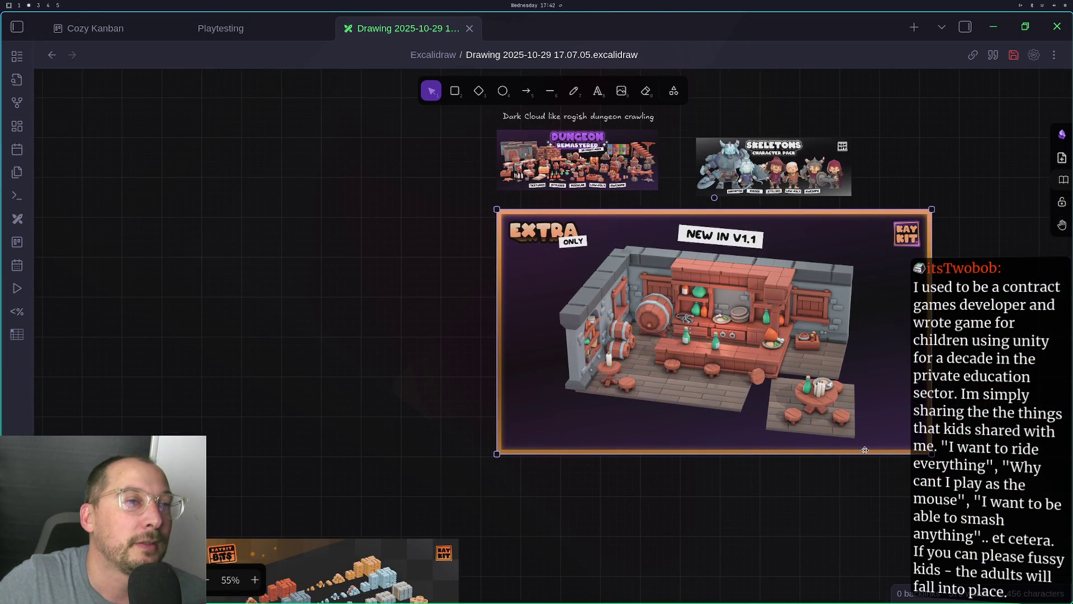
left_click_drag(930, 452, 664, 260)
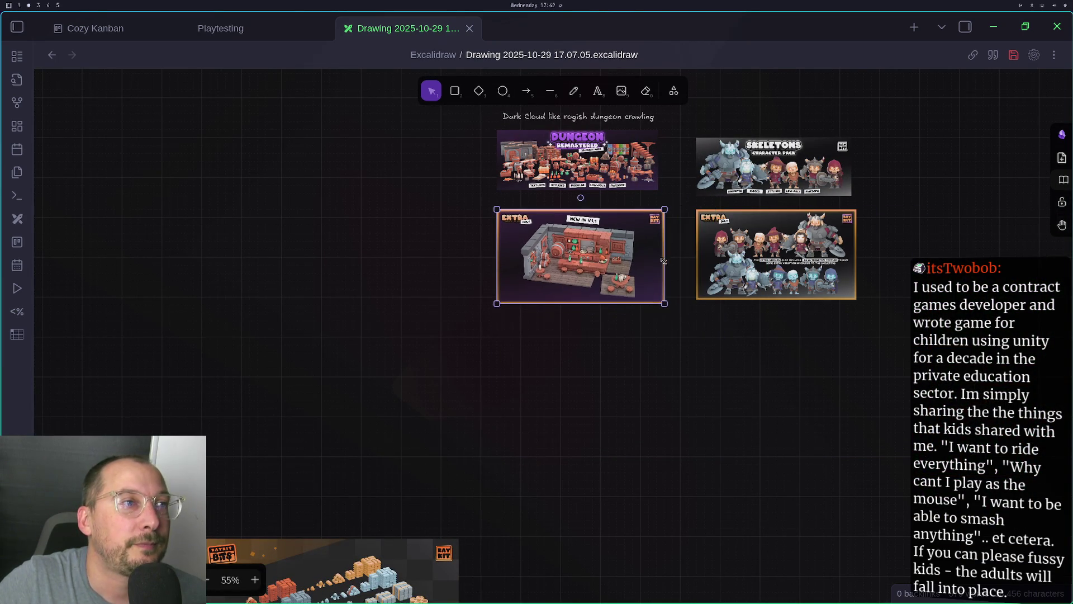
left_click(670, 258, "ctrl")
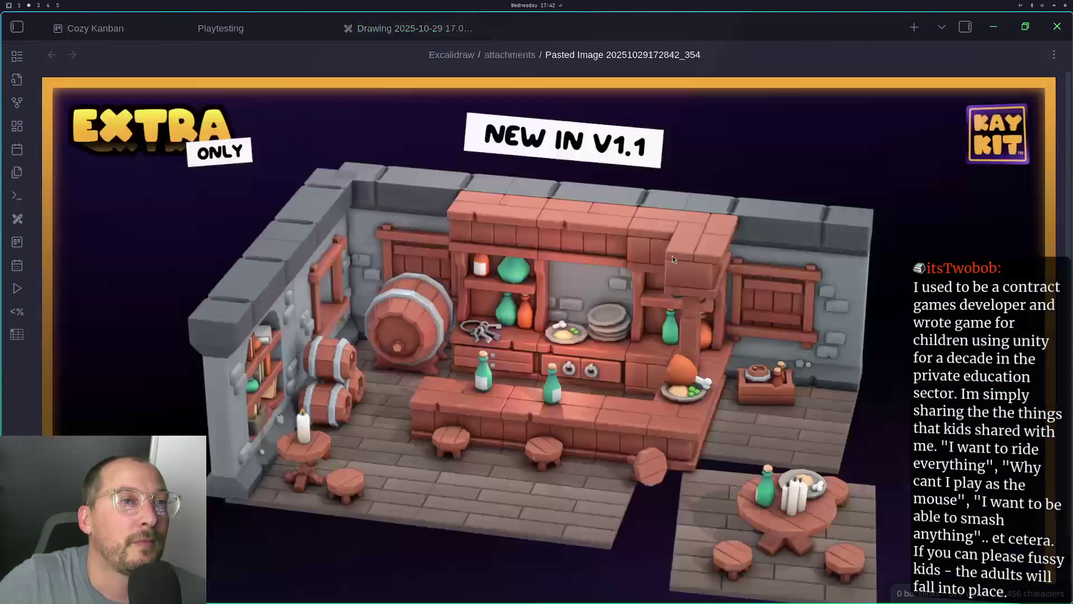
left_click(615, 28)
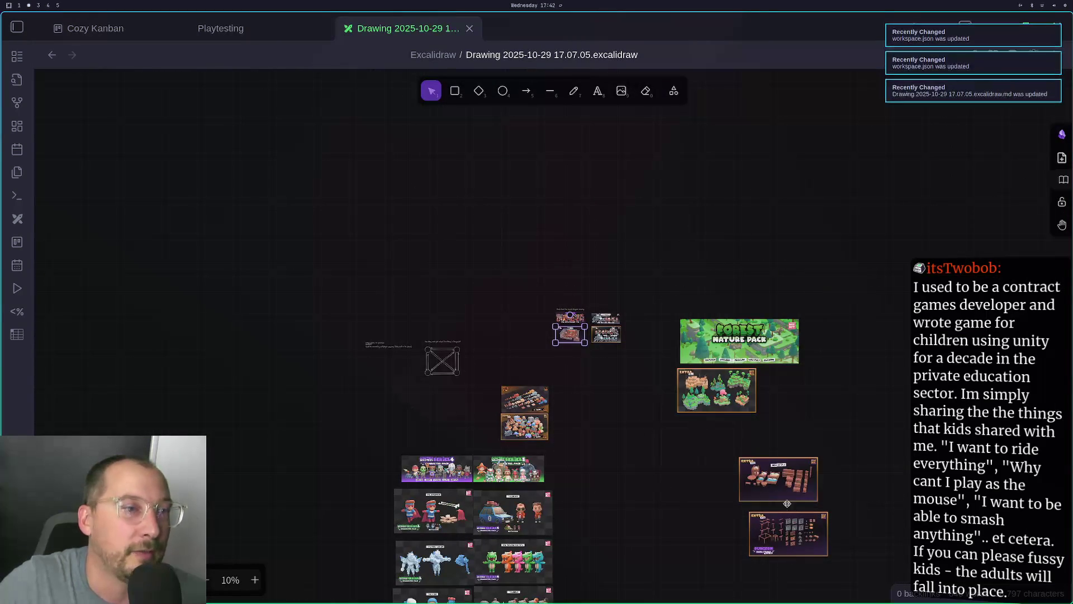
Move the EXTRA furniture image under the tavern image and shrink it to about a third
mouse_move(784, 492)
left_mouse_down()
mouse_move(635, 331)
mouse_move(589, 383)
mouse_move(583, 366)
left_mouse_up()
scroll(589, 382, "up", 5)
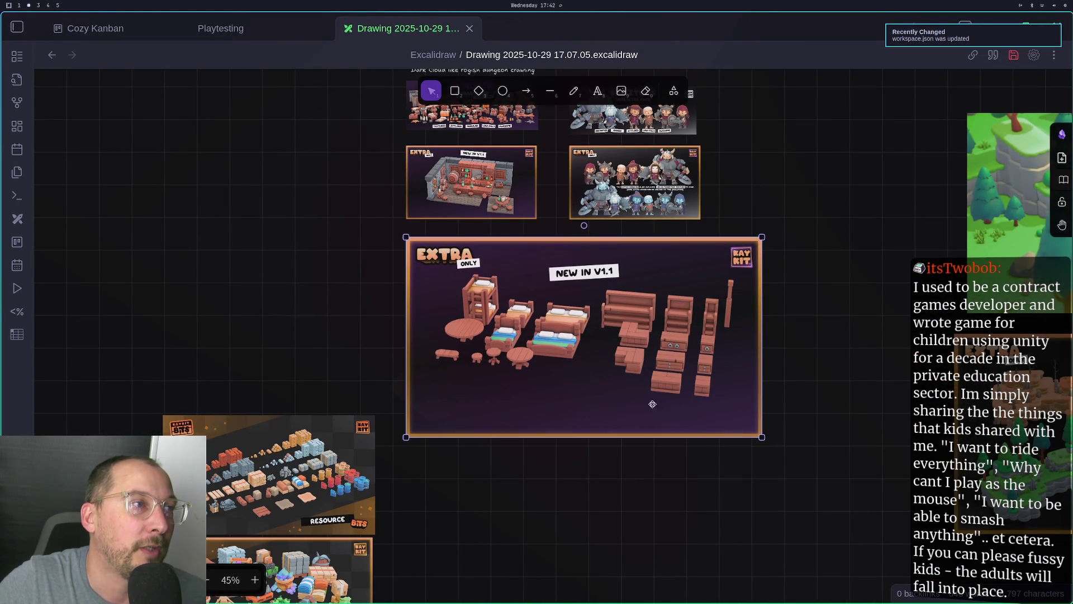
left_click_drag(759, 442, 458, 308)
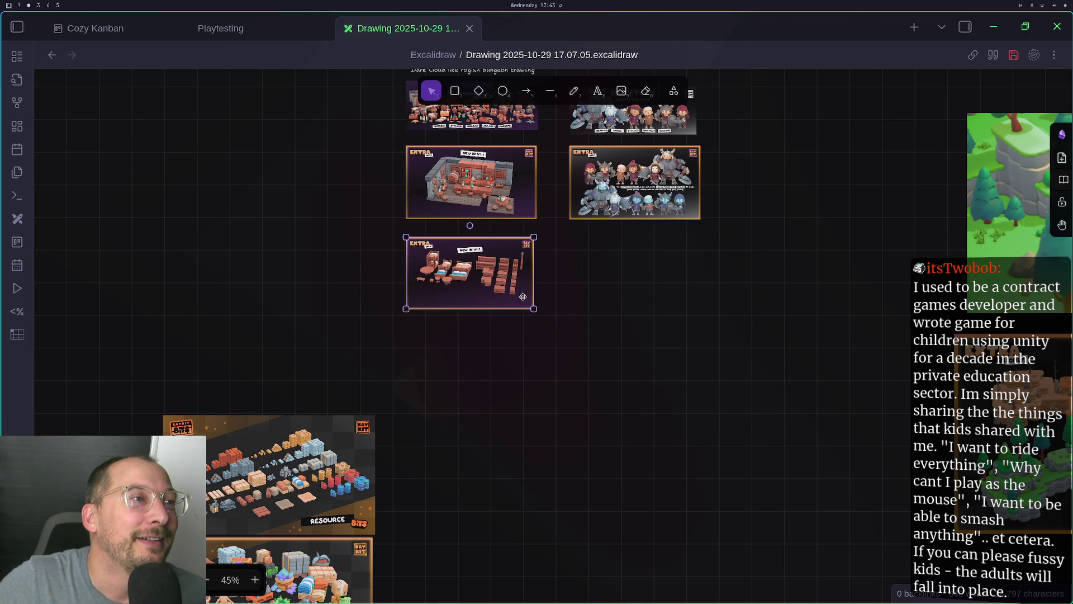
left_click_drag(533, 309, 533, 308)
left_click(651, 333)
Place the Dungeon parts image upright below the furniture image, matching its width
scroll(651, 334, "down", 3)
scroll(652, 333, "down", 2)
scroll(662, 340, "down", 5)
scroll(661, 340, "right", 5)
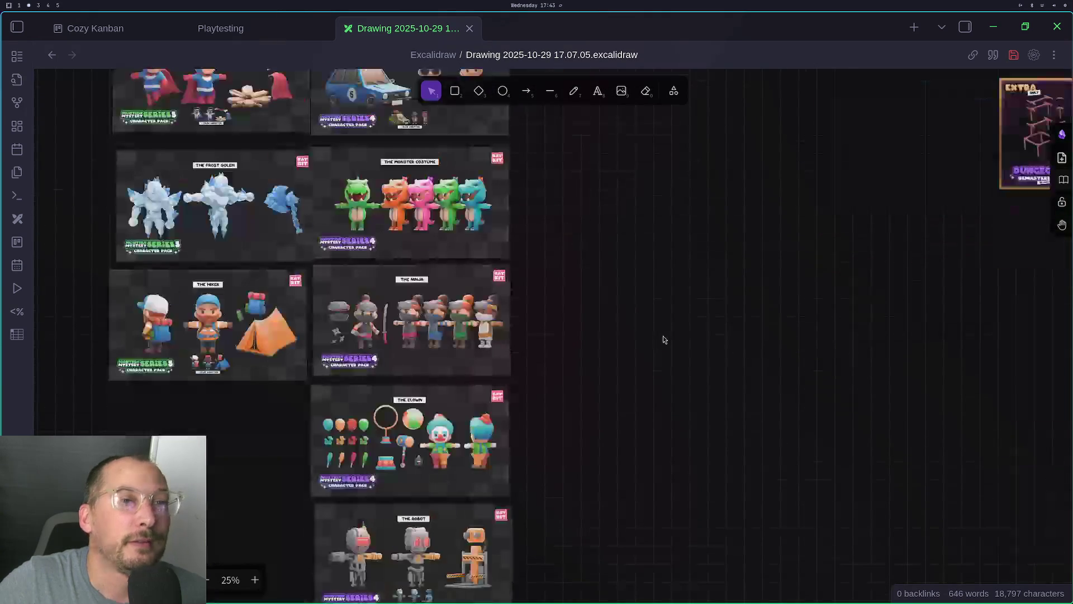
left_click_drag(669, 386, 196, 178)
scroll(196, 177, "up", 5)
scroll(195, 178, "left", 5)
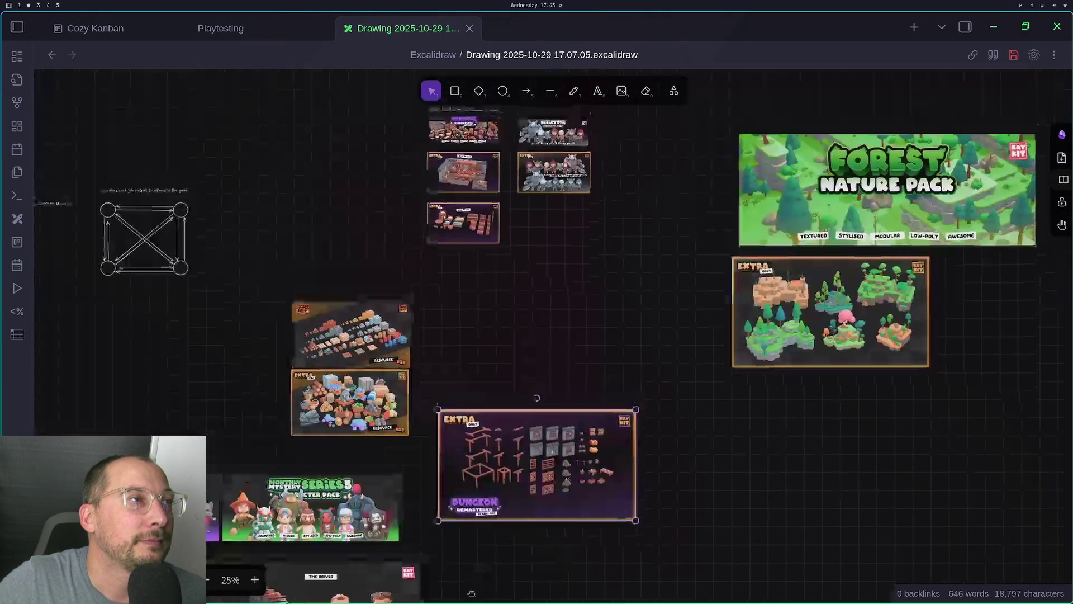
mouse_move(471, 545)
left_mouse_down()
mouse_move(471, 294)
mouse_move(475, 546)
left_mouse_up()
left_click_drag(481, 463, 464, 309)
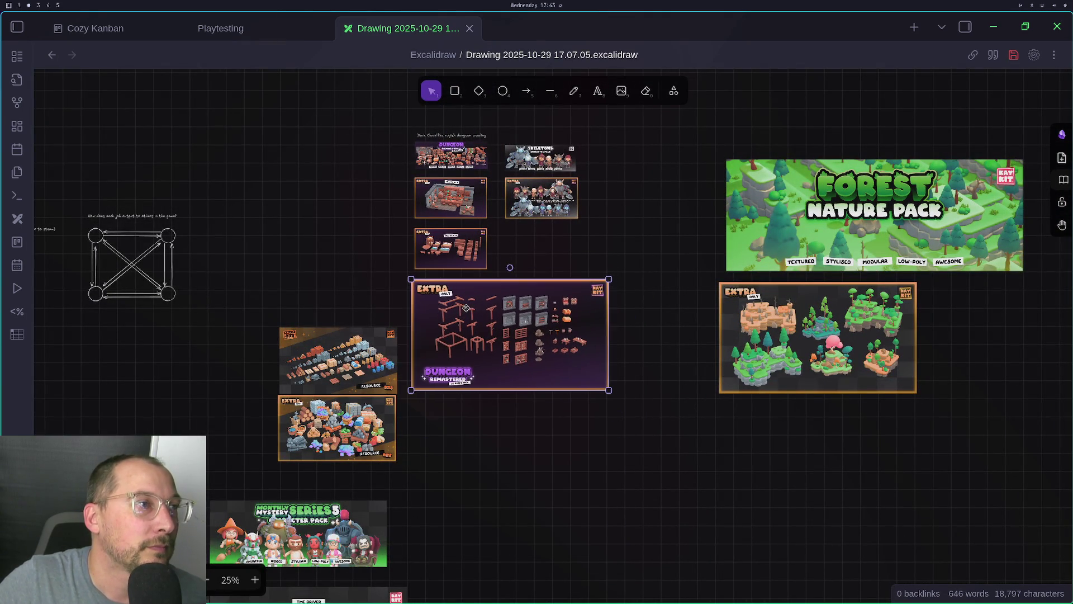
scroll(450, 347, "up", 5)
mouse_move(733, 423)
left_mouse_down()
mouse_move(488, 278)
mouse_move(515, 296)
mouse_move(523, 544)
left_mouse_up()
left_click(575, 304)
Close the gaps between the furniture and Dungeon parts images and raise the three-image stack
left_click_drag(459, 407, 458, 387)
left_click_drag(482, 482, 483, 444)
left_click_drag(525, 545, 352, 254)
left_click_drag(400, 299, 400, 286)
left_click(359, 286)
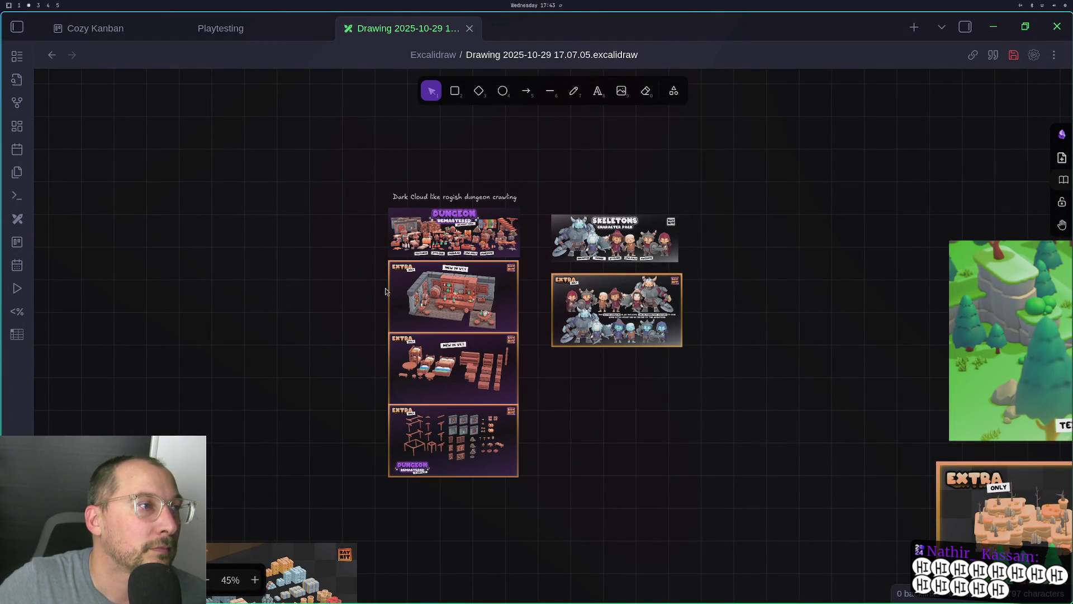
Move Extra skeletons up so it sits directly under Skeletons
left_click(602, 312)
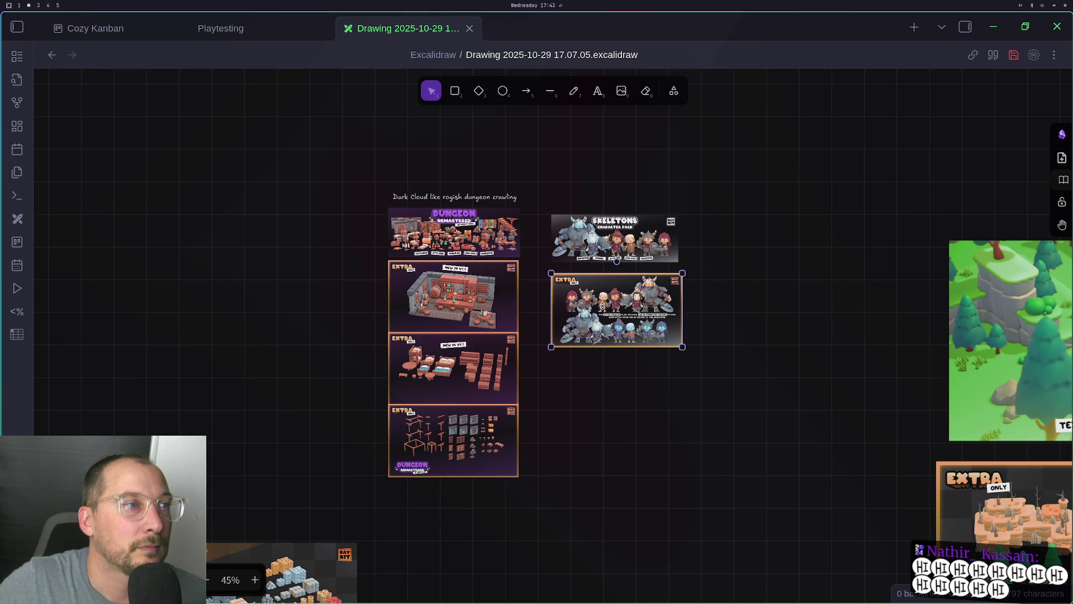
left_click_drag(602, 312, 604, 306)
scroll(694, 293, "down", 5)
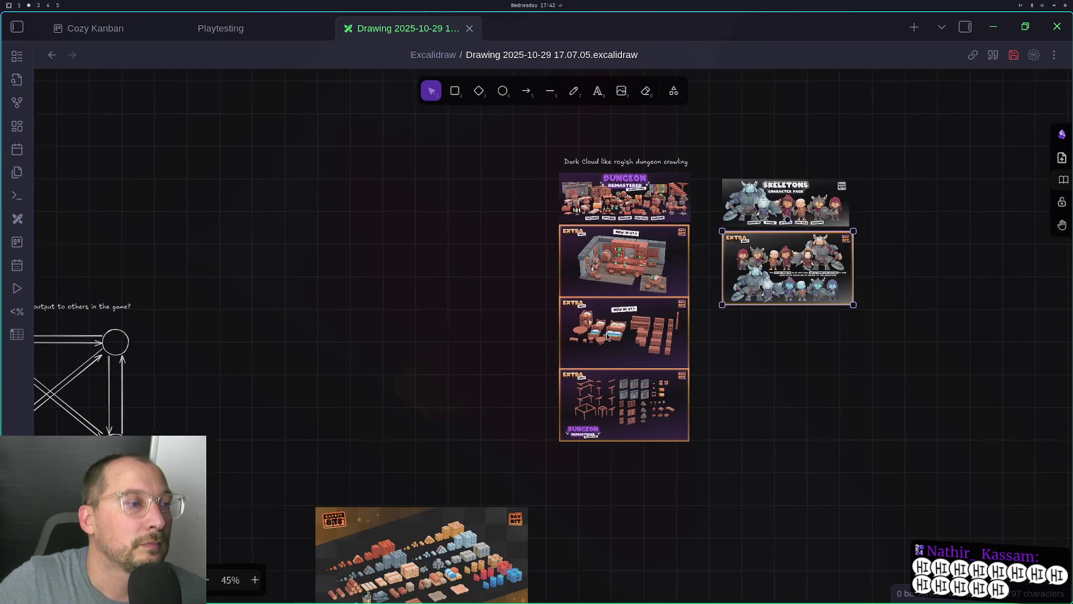
scroll(751, 365, "right", 2)
scroll(751, 364, "up", 1)
left_click(751, 365)
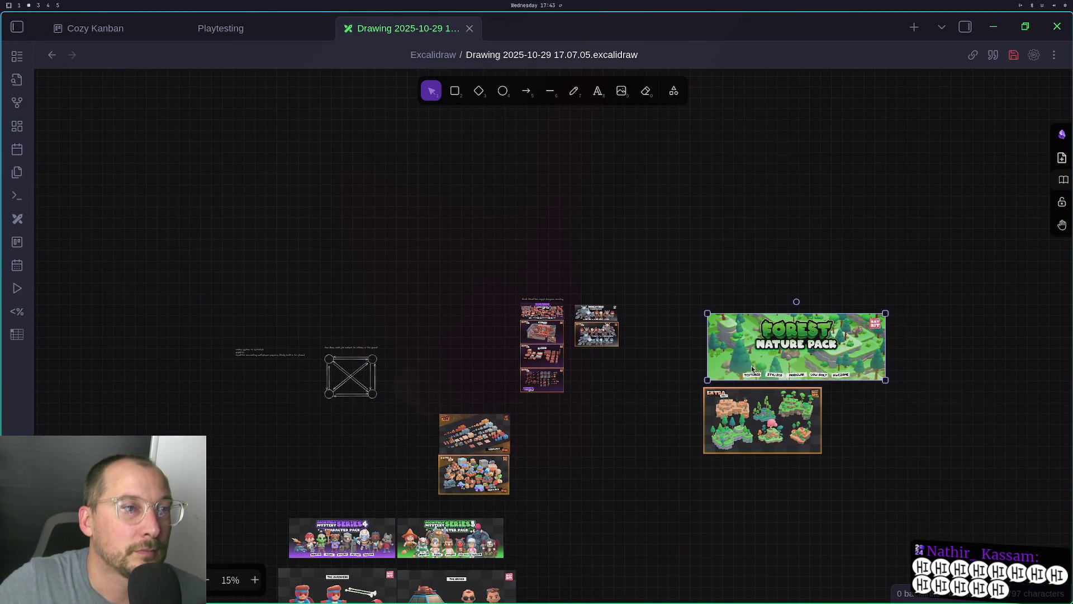
Place the Overworld label just above the Forest Nature Pack image
left_click(747, 297)
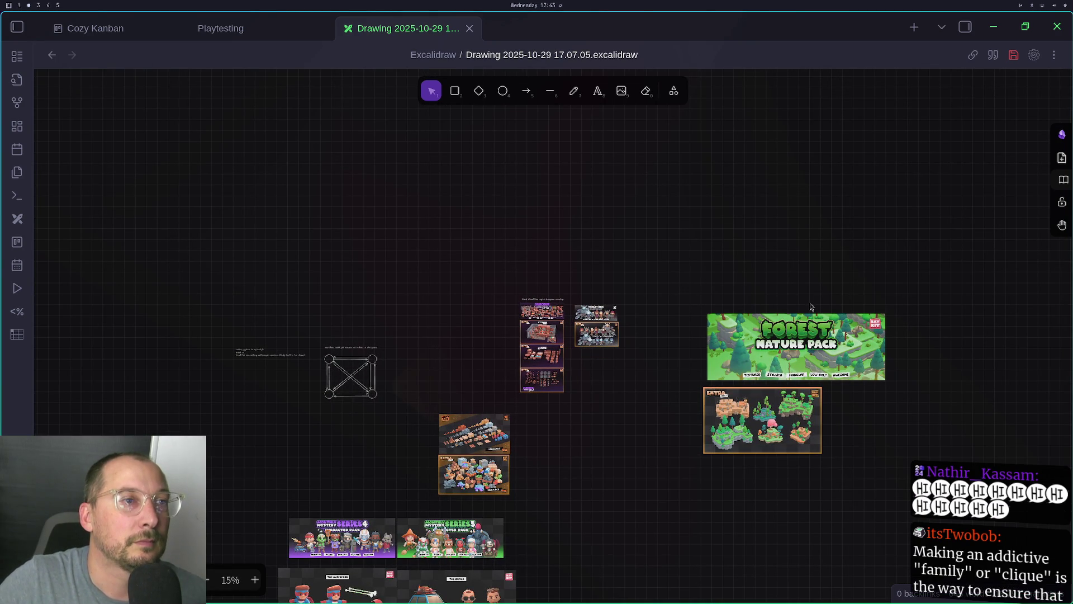
scroll(741, 286, "up", 5)
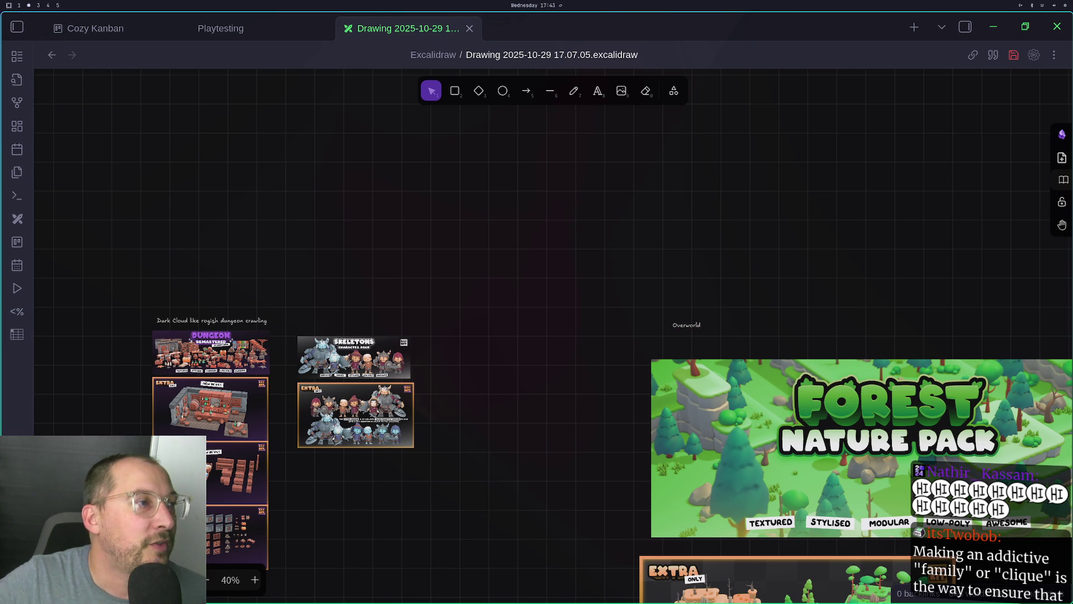
left_click_drag(575, 334, 654, 283)
left_click_drag(775, 263, 758, 287)
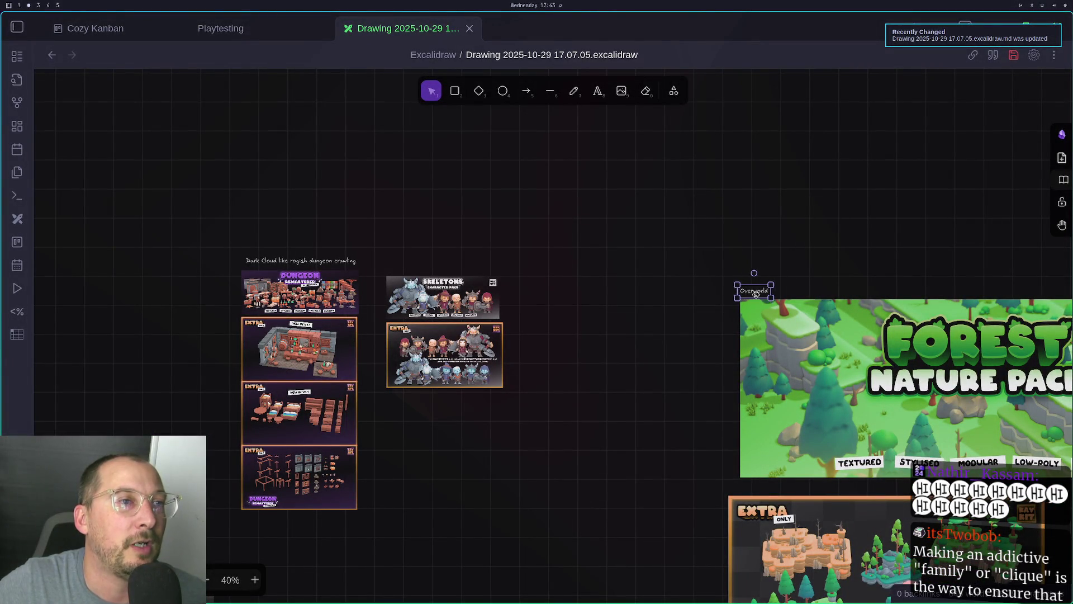
Start resizing the Forest Nature Pack banner, then undo it so it stays full size
scroll(622, 324, "right", 5)
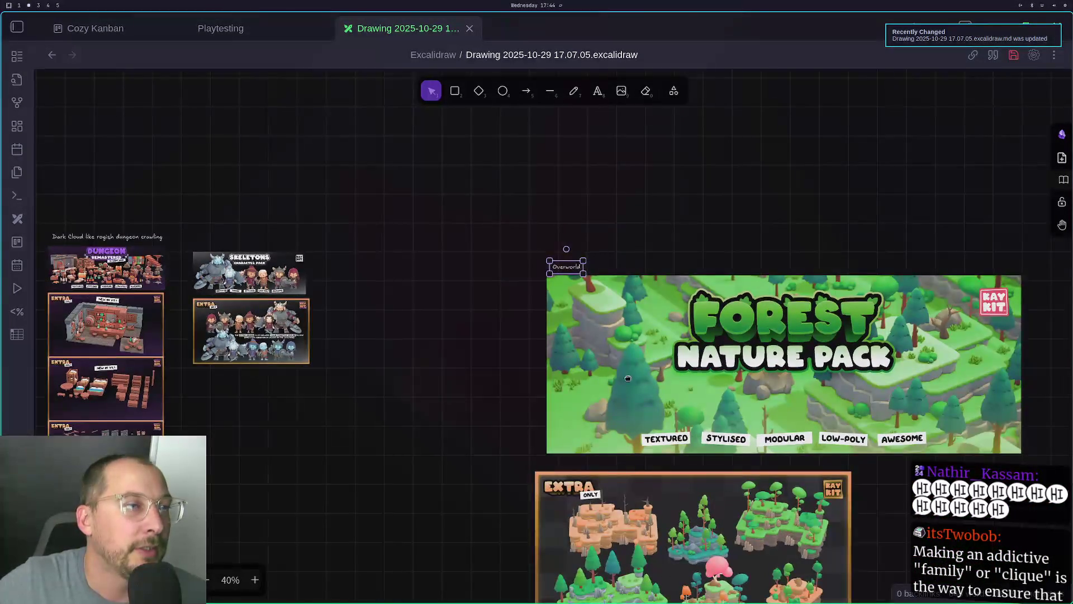
scroll(535, 452, "down", 3)
left_click(812, 538)
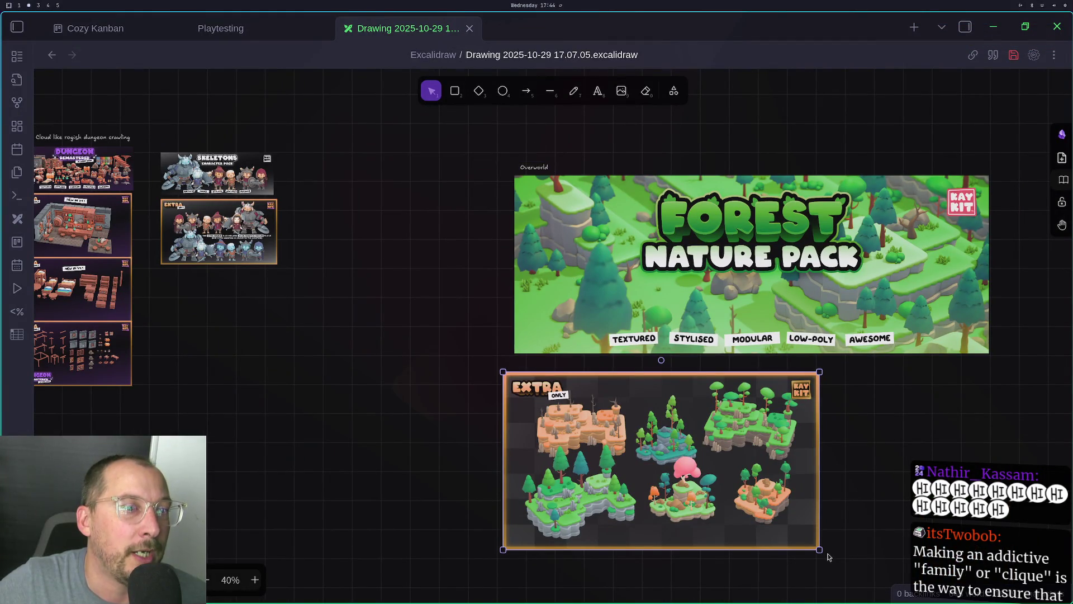
left_click(718, 284)
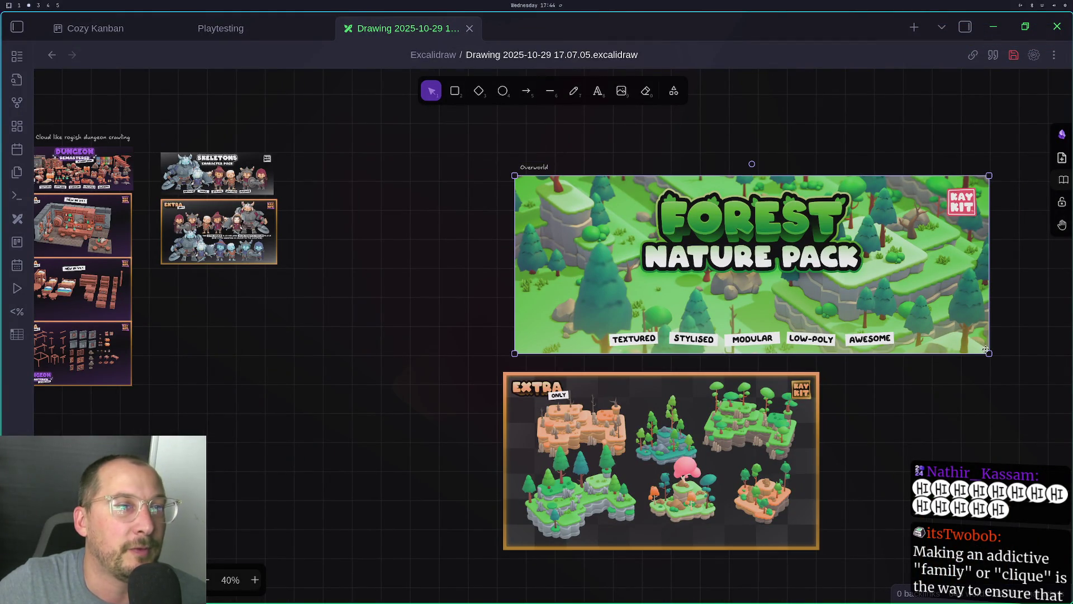
mouse_move(993, 356)
left_mouse_down()
mouse_move(1062, 313)
mouse_move(747, 235)
mouse_move(743, 258)
left_mouse_up()
key("ctrl+z")
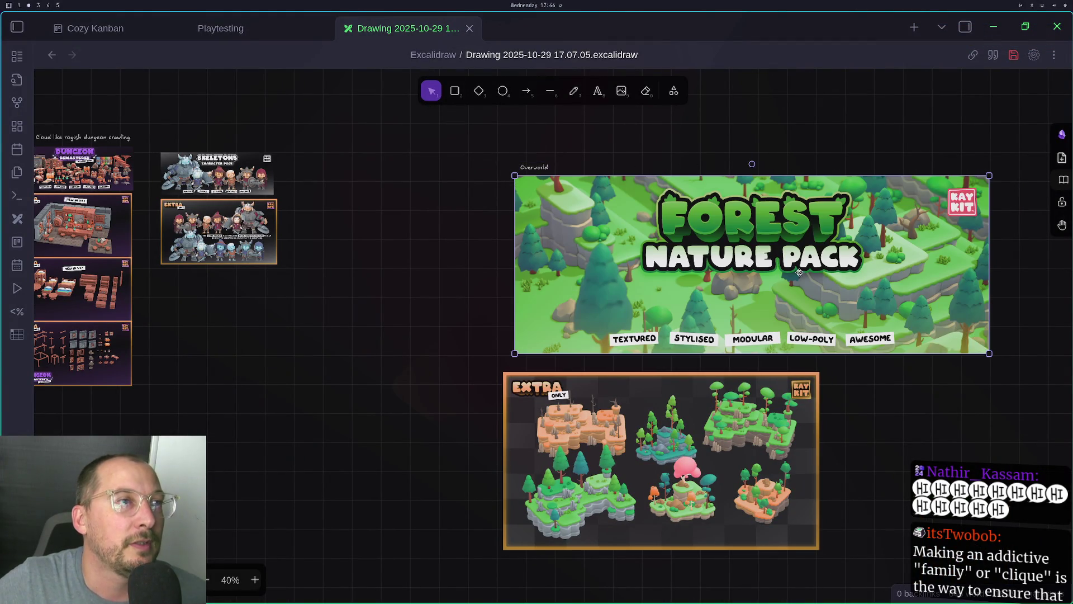
Shrink the Forest Nature Pack banner and fit the Extra forest image below it at the same width
left_click_drag(988, 353, 700, 245)
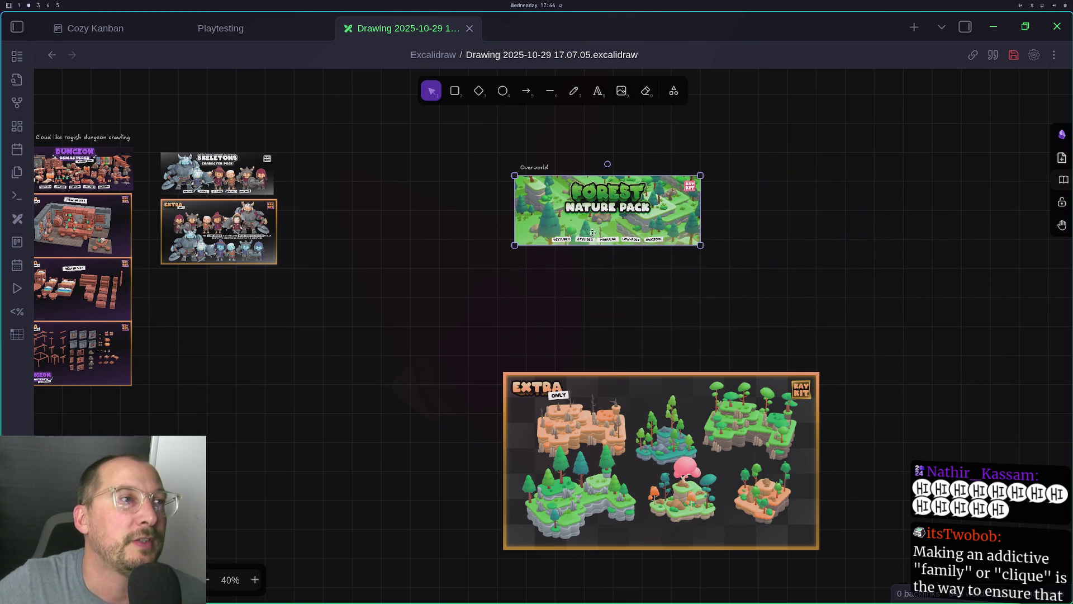
scroll(647, 213, "left", 3)
scroll(648, 213, "up", 2)
mouse_move(710, 490)
left_mouse_down()
mouse_move(699, 357)
mouse_move(724, 368)
left_mouse_up()
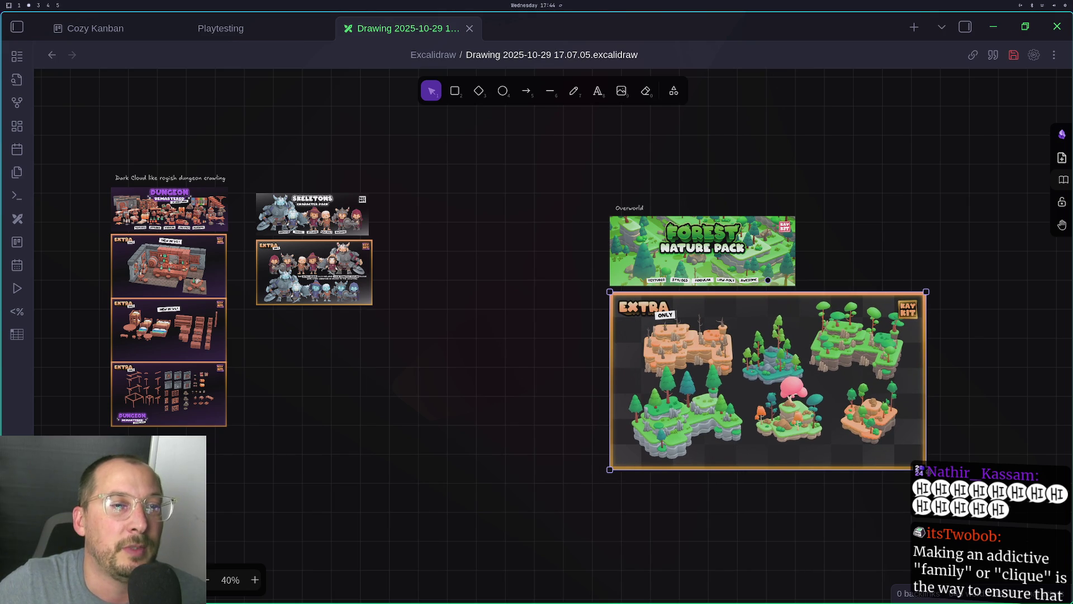
left_click_drag(925, 468, 795, 395)
scroll(832, 385, "up", 3)
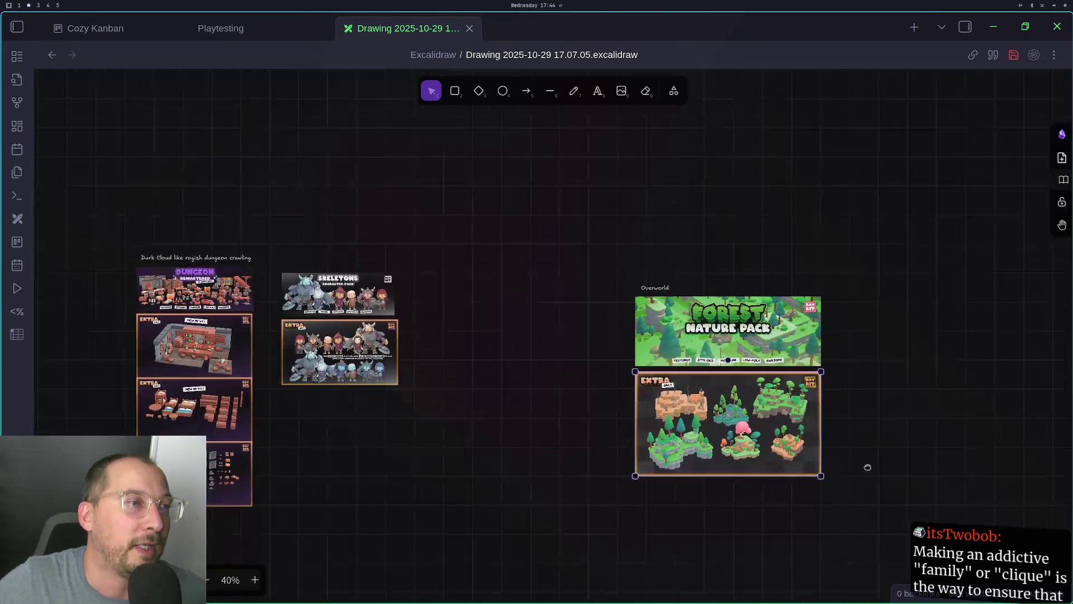
Move the Overworld label and both forest images to the left of the dungeon column
left_click_drag(930, 236, 533, 557)
mouse_move(718, 386)
left_mouse_down()
mouse_move(572, 352)
mouse_move(521, 369)
left_mouse_up()
scroll(520, 369, "left", 6)
mouse_move(927, 377)
left_mouse_down()
mouse_move(386, 363)
mouse_move(403, 364)
left_mouse_up()
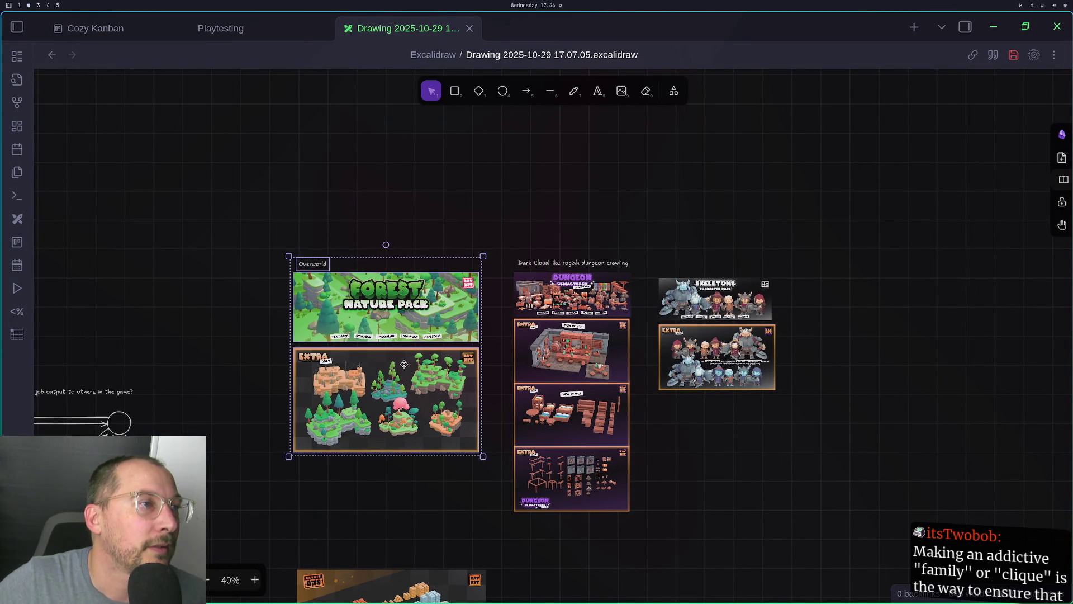
scroll(436, 507, "up", 1)
scroll(435, 508, "left", 3)
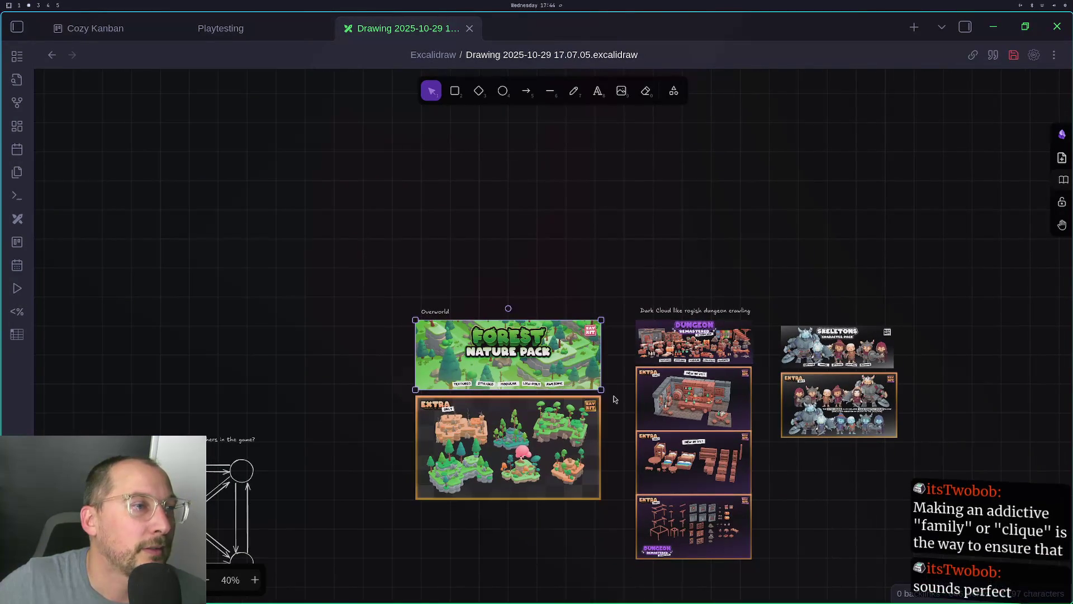
Shrink the banner further and re-stack the Extra image under it at matching width
left_click_drag(602, 392, 550, 371)
left_click_drag(507, 447, 504, 429)
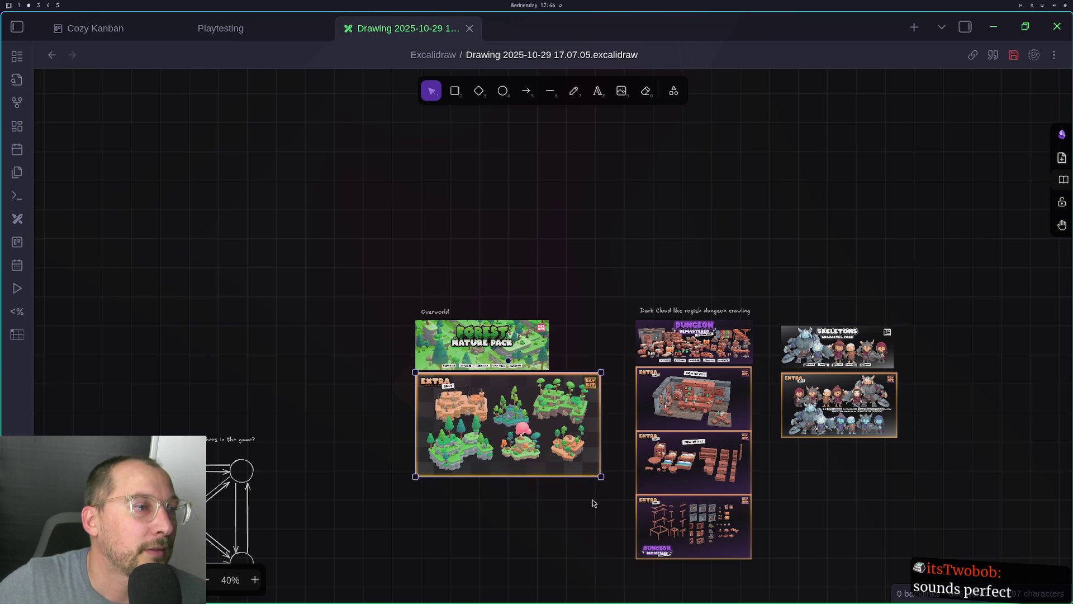
left_click_drag(601, 477, 545, 442)
scroll(566, 470, "down", 2)
scroll(566, 470, "left", 3)
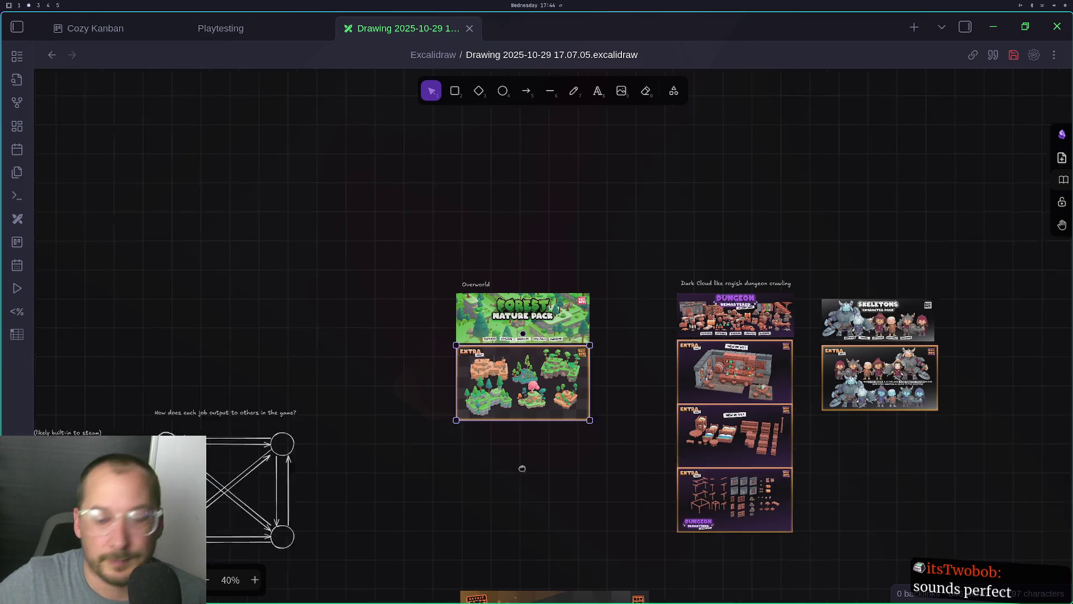
Select both Resource Bits images and bring them up near the other columns
scroll(604, 443, "down", 5)
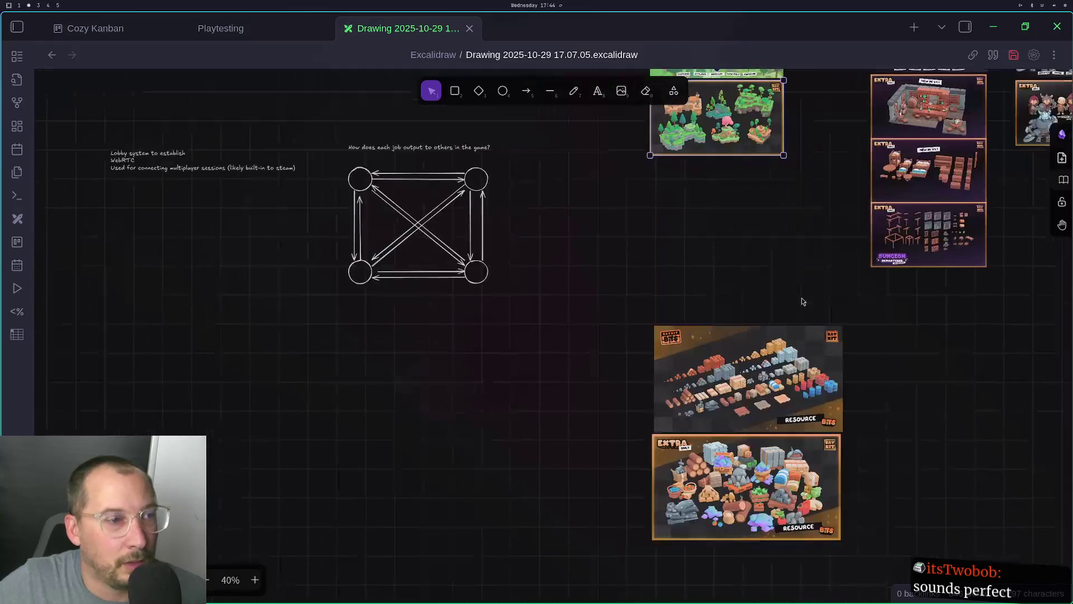
left_click(429, 370)
left_click_drag(397, 307, 721, 576)
scroll(730, 568, "down", 4)
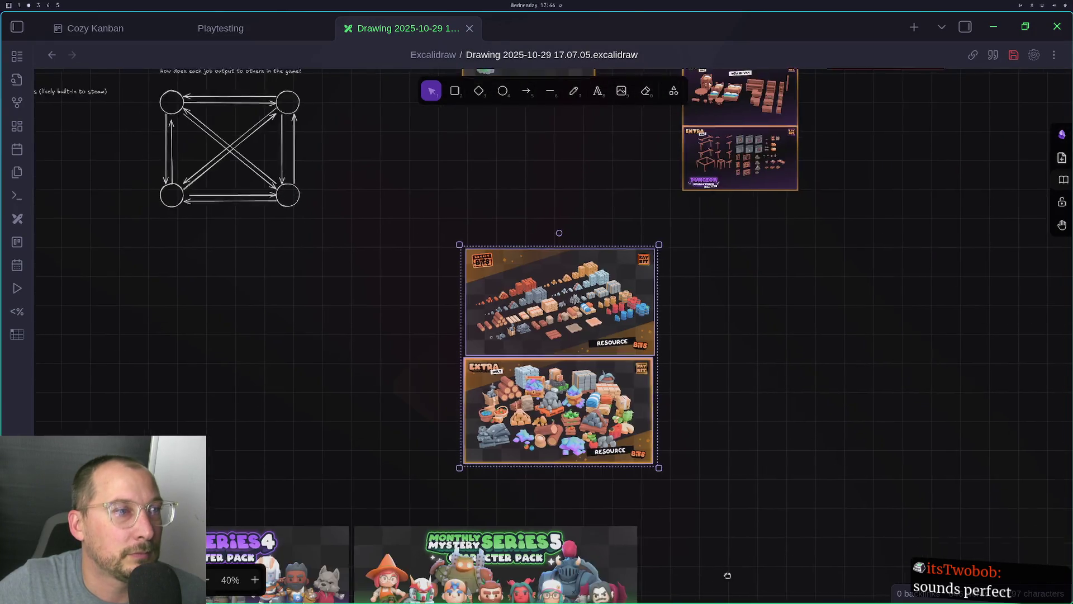
scroll(782, 451, "up", 3)
scroll(647, 280, "up", 4)
scroll(646, 280, "left", 3)
mouse_move(634, 547)
left_mouse_down()
mouse_move(637, 425)
mouse_move(634, 463)
left_mouse_up()
left_click_drag(664, 141, 358, 400)
scroll(502, 294, "down", 2)
scroll(501, 294, "right", 3)
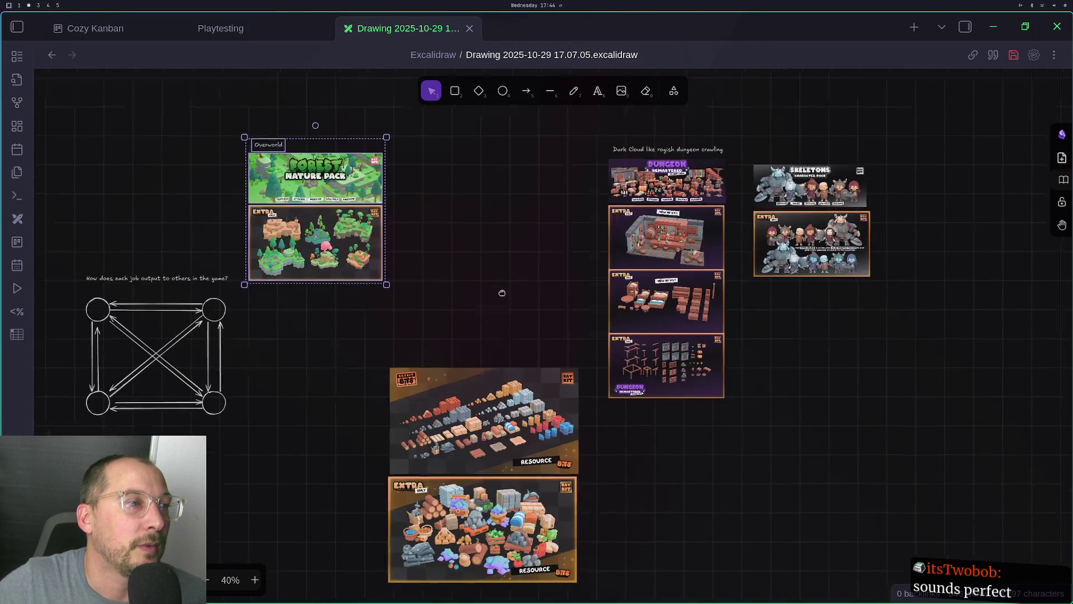
left_click_drag(324, 334, 668, 603)
left_click_drag(503, 502, 503, 491)
Shrink both Resource Bits images and stack them between the Overworld and dungeon columns
left_click(695, 485)
mouse_move(503, 361)
left_mouse_down()
mouse_move(628, 470)
mouse_move(722, 412)
left_mouse_up()
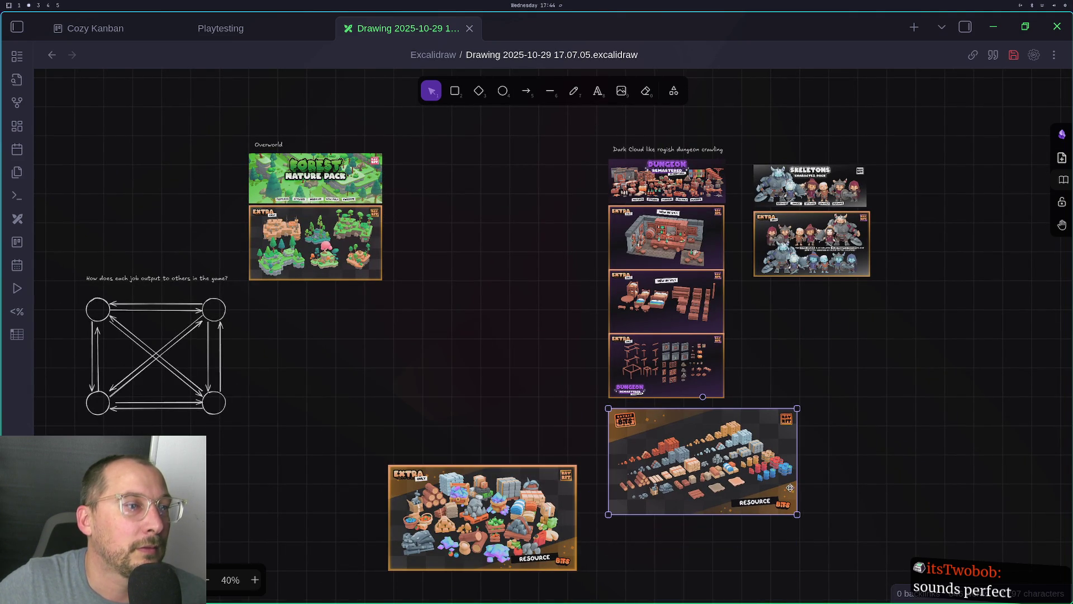
left_click_drag(797, 515, 724, 474)
mouse_move(624, 422)
left_mouse_down()
mouse_move(512, 316)
mouse_move(468, 202)
left_mouse_up()
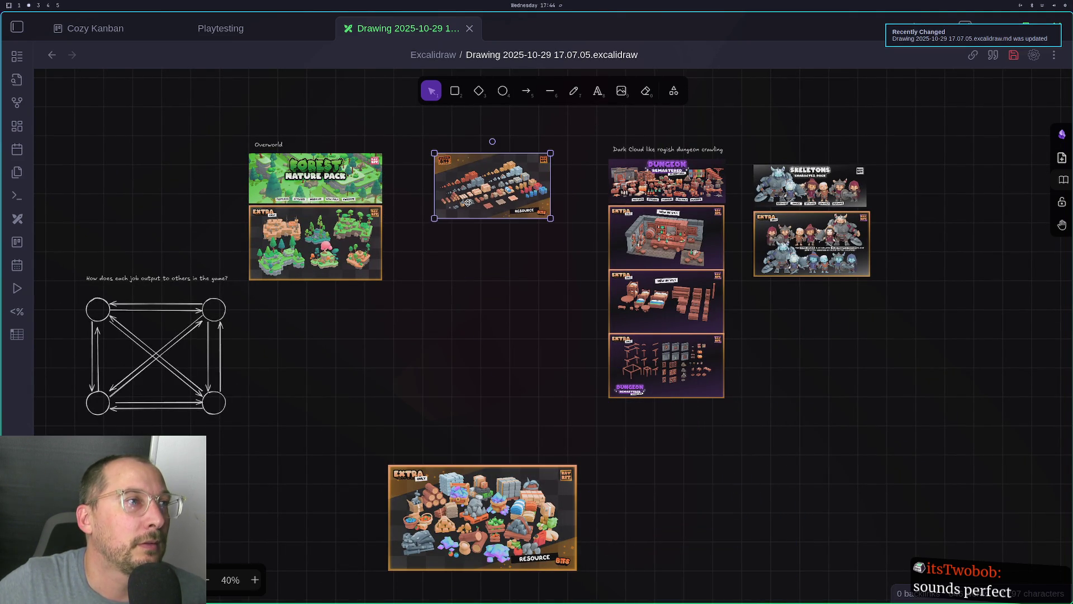
left_click_drag(447, 540, 669, 482)
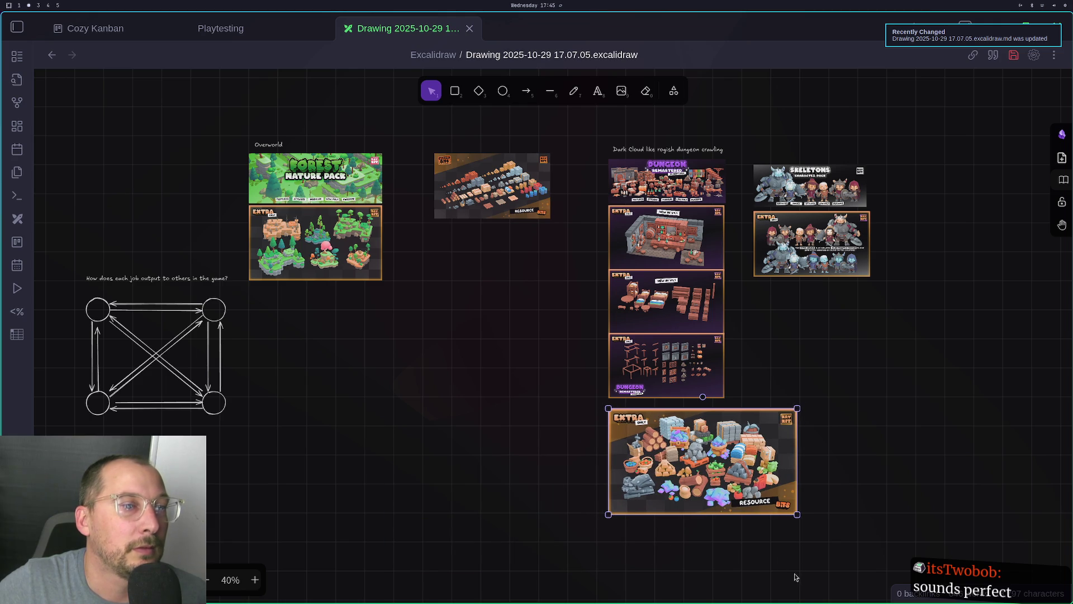
mouse_move(798, 515)
left_mouse_down()
mouse_move(732, 478)
mouse_move(726, 452)
mouse_move(490, 259)
mouse_move(504, 255)
left_mouse_up()
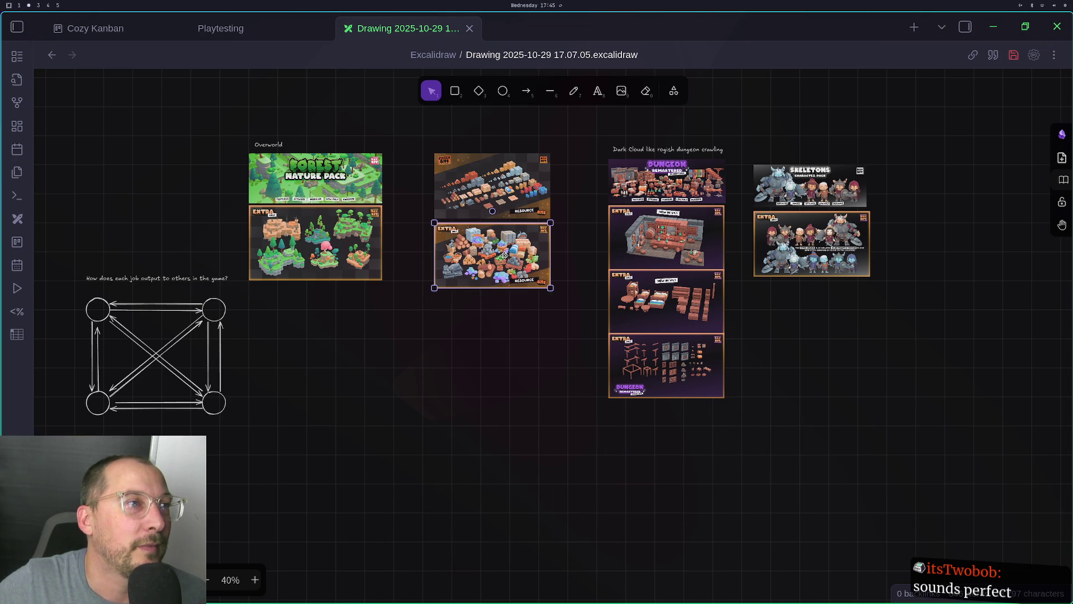
scroll(476, 376, "up", 3)
scroll(477, 377, "left", 4)
Resize the Forest Nature Pack banner and match the Extra forest image to its width
left_click(562, 369)
mouse_move(563, 370)
left_mouse_down()
mouse_move(740, 523)
mouse_move(730, 499)
left_mouse_up()
mouse_move(806, 511)
left_mouse_down()
mouse_move(705, 417)
mouse_move(602, 358)
left_mouse_up()
left_click(573, 405)
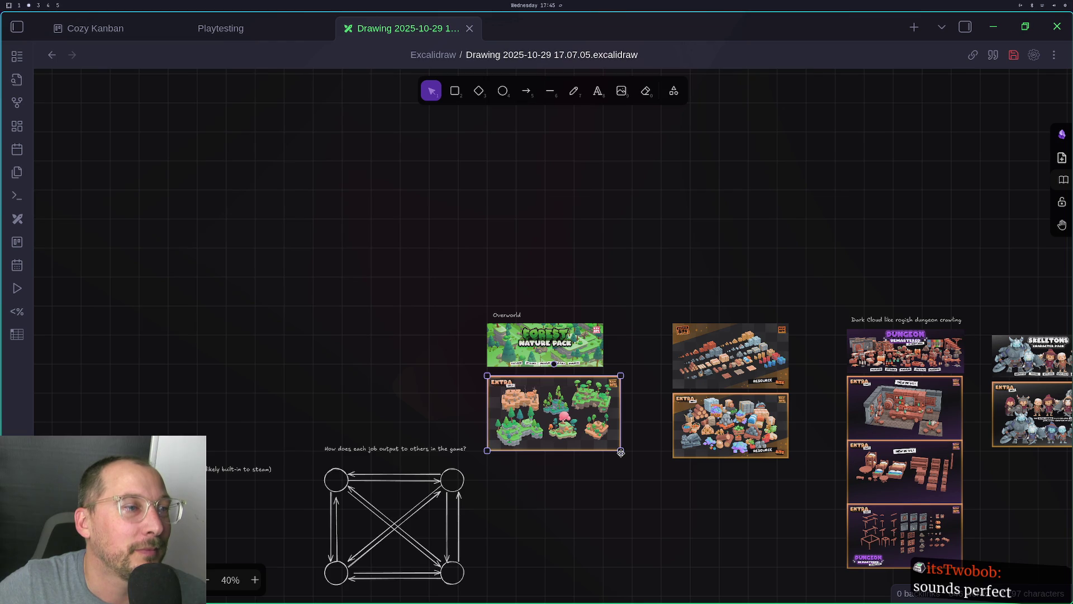
left_click_drag(621, 451, 603, 435)
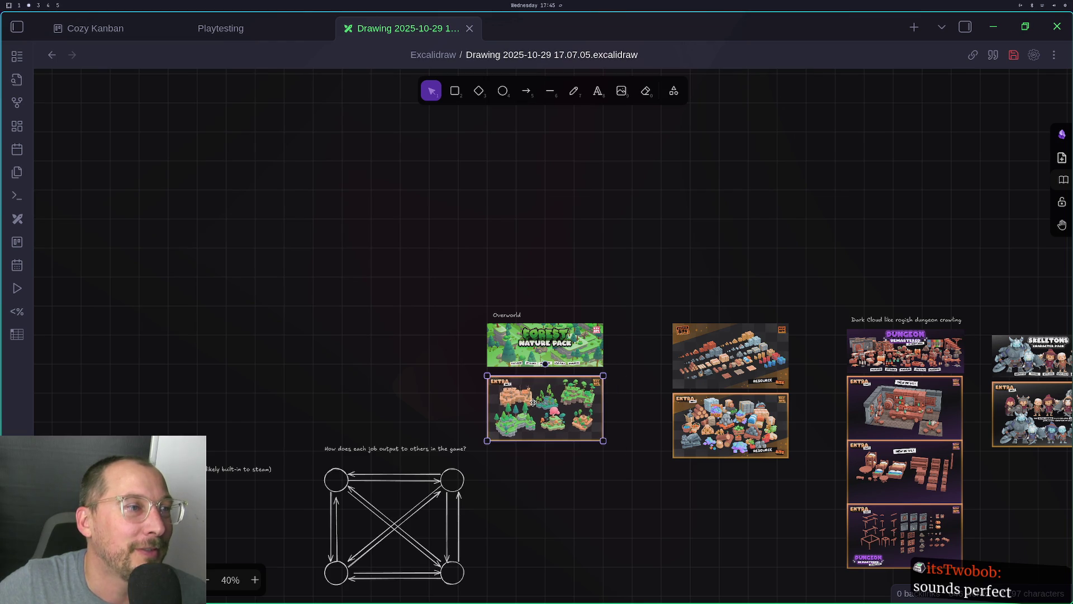
Adjust the lower Resource Bits image and lower the Resource Bits pair slightly
left_click(676, 445)
left_click_drag(585, 474, 556, 419)
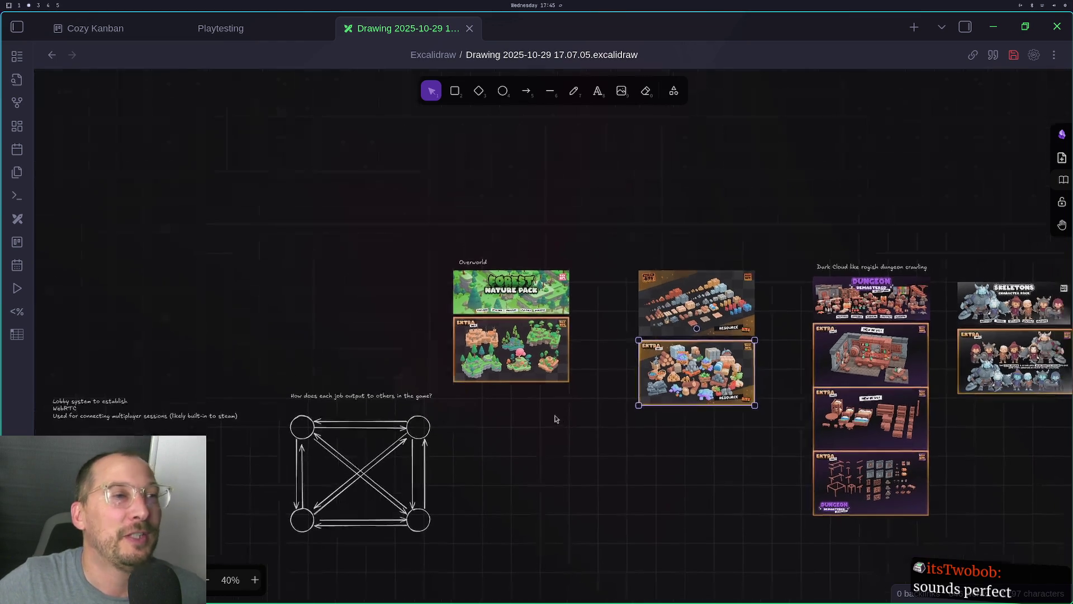
left_click(604, 271)
scroll(559, 252, "down", 3)
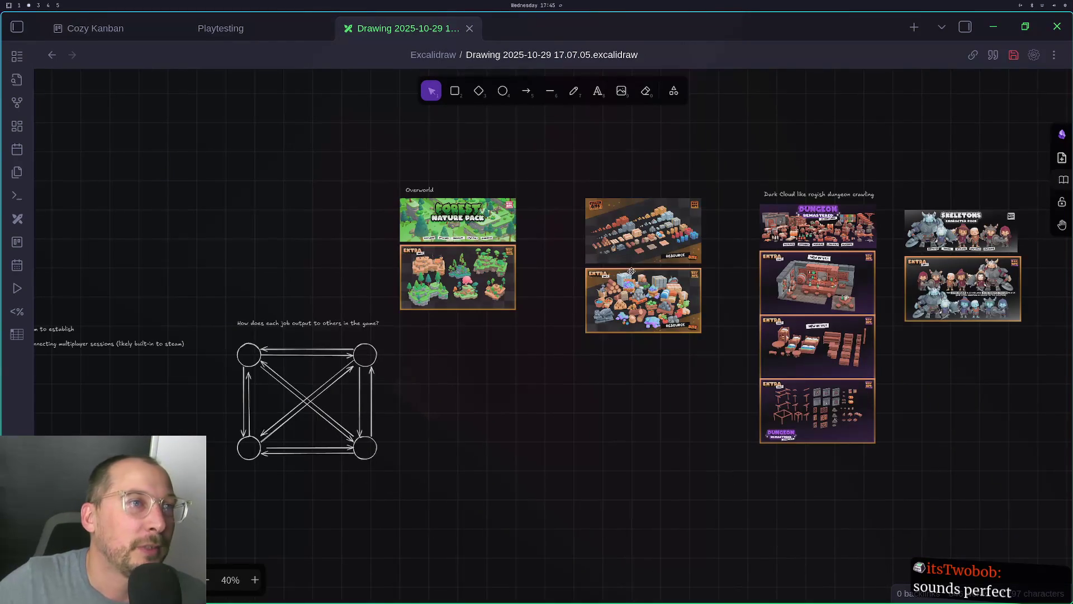
left_click_drag(545, 180, 735, 378)
mouse_move(644, 285)
left_mouse_down()
mouse_move(644, 302)
mouse_move(644, 291)
left_mouse_up()
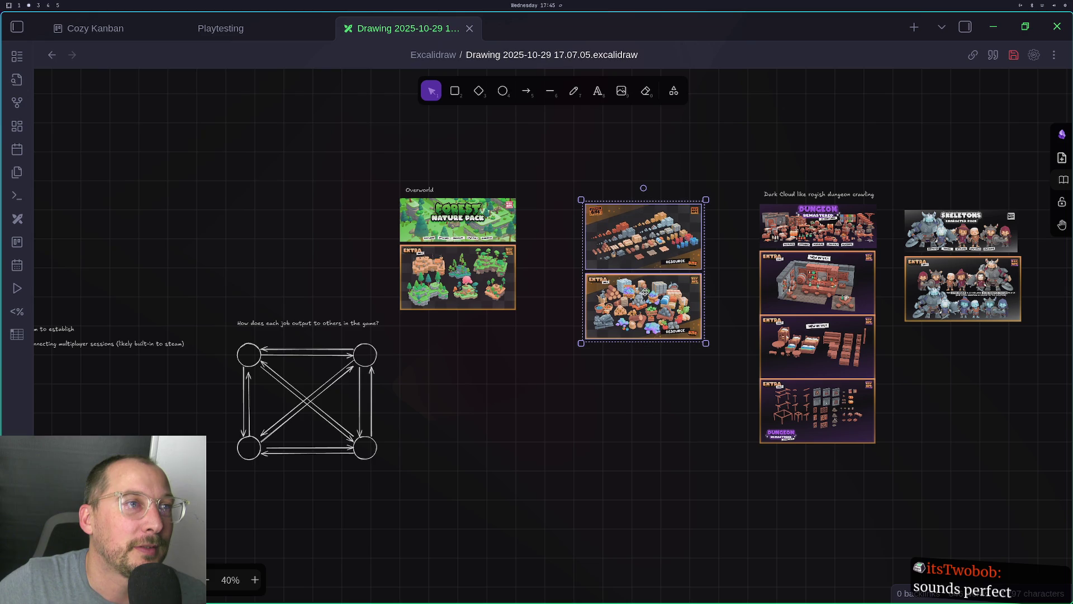
Even the column spacing by shifting the Overworld group, Resource Bits pair (84 px) and Skeletons images
left_click(500, 256)
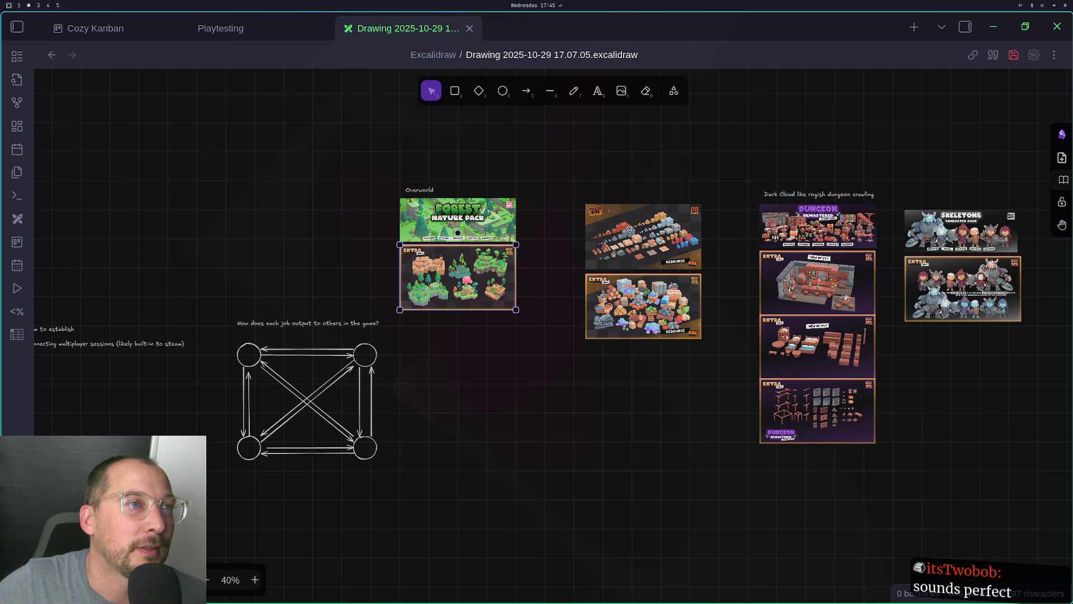
left_click_drag(577, 144, 388, 338)
mouse_move(403, 278)
left_mouse_down()
mouse_move(409, 290)
mouse_move(460, 285)
left_mouse_up()
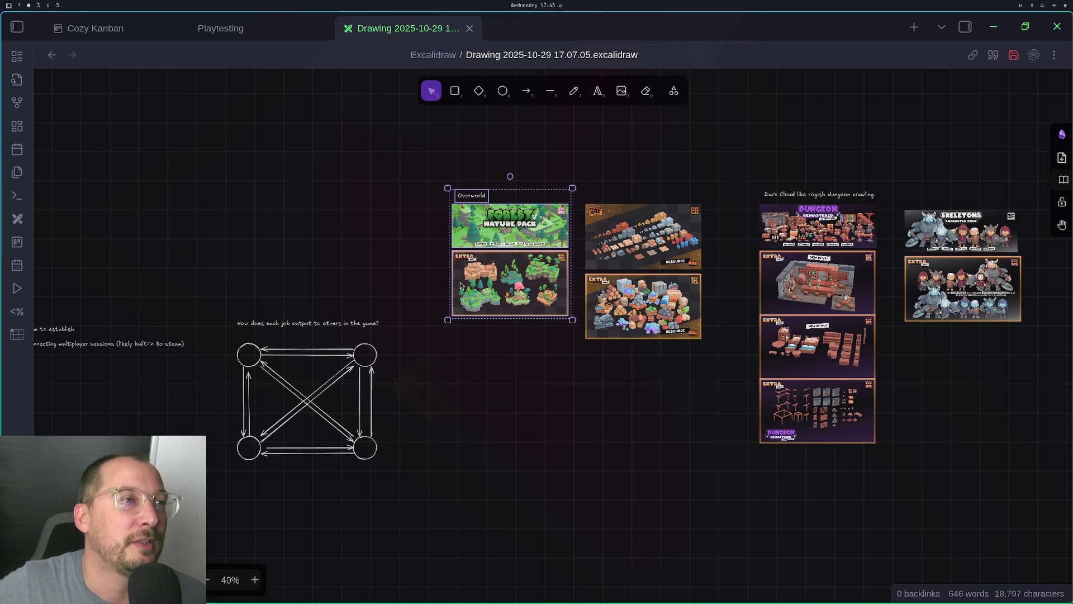
left_click(707, 392)
mouse_move(725, 367)
left_mouse_down()
mouse_move(592, 158)
mouse_move(577, 158)
left_mouse_up()
left_click_drag(621, 242, 668, 241)
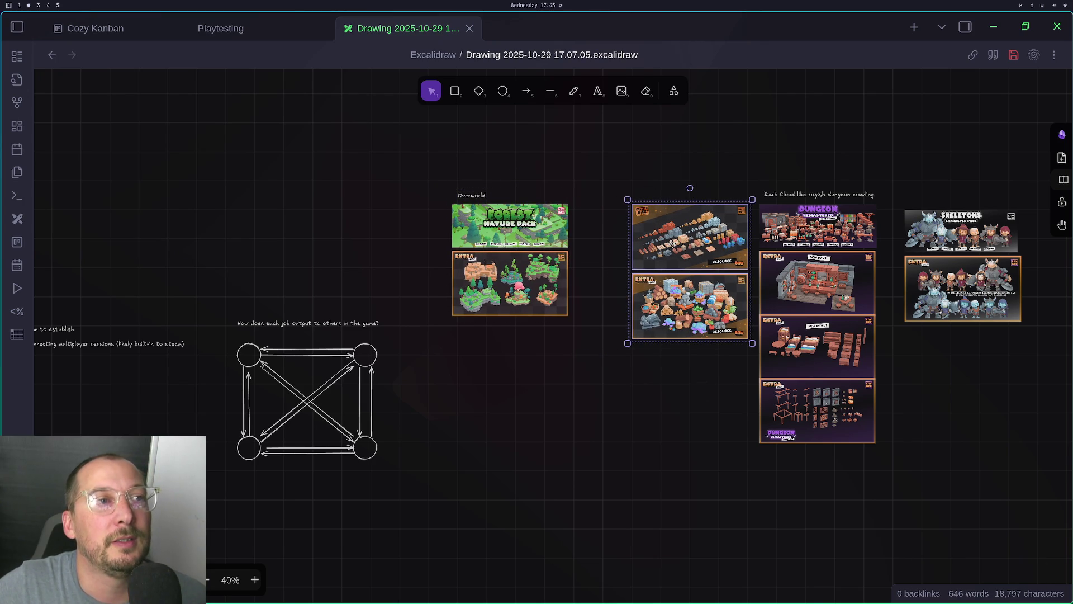
left_click(570, 337)
left_click_drag(588, 331, 410, 126)
left_click_drag(488, 252, 537, 252)
left_click(615, 424)
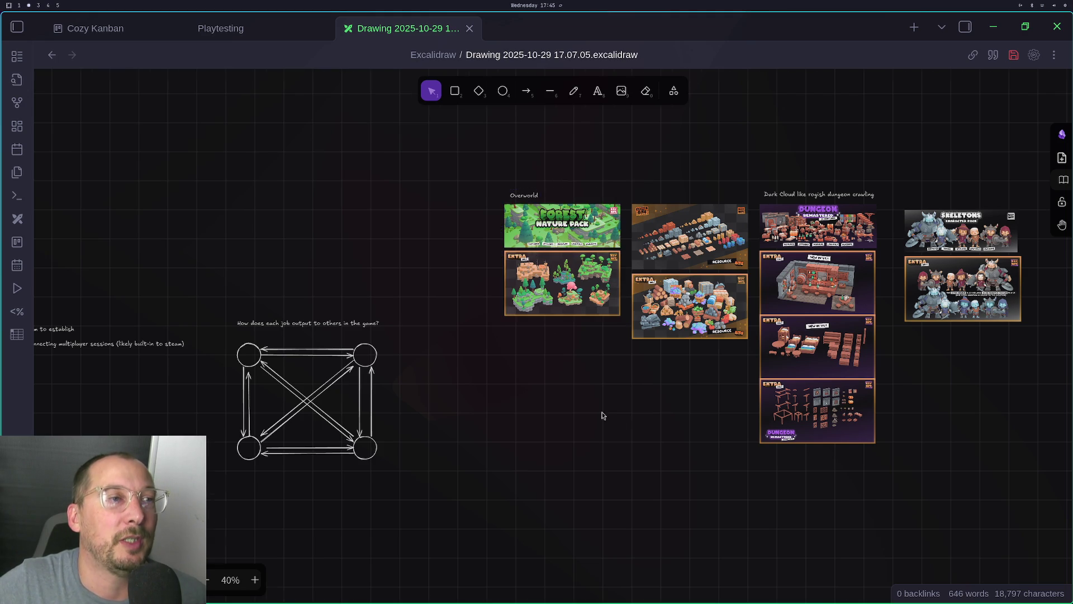
scroll(503, 402, "right", 4)
mouse_move(936, 403)
left_mouse_down()
mouse_move(709, 242)
mouse_move(686, 190)
mouse_move(707, 213)
mouse_move(700, 208)
left_mouse_up()
Move the left column of character-pack images over to the right
left_click(833, 317)
scroll(836, 363, "left", 5)
scroll(408, 448, "down", 5, "ctrl")
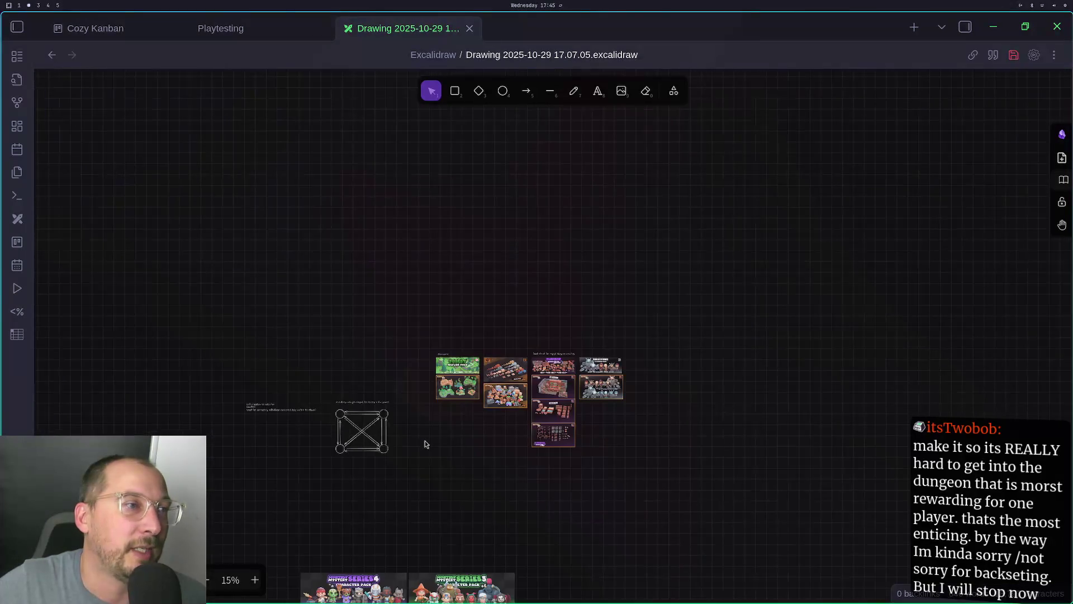
scroll(424, 443, "down", 4)
scroll(424, 444, "left", 3)
scroll(692, 307, "up", 2)
scroll(681, 350, "down", 5)
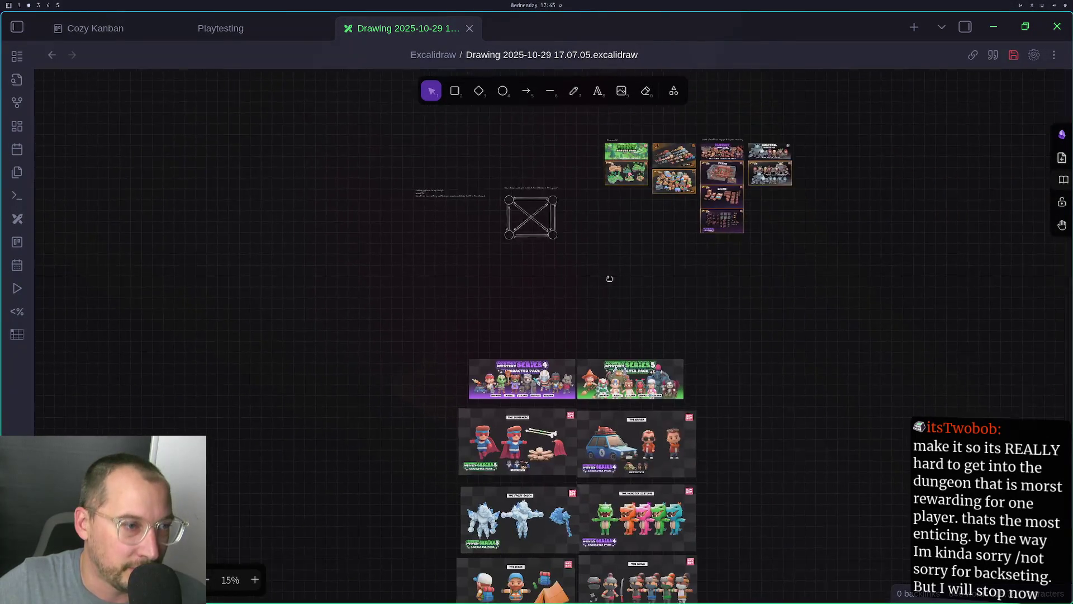
mouse_move(399, 196)
left_mouse_down()
mouse_move(430, 228)
mouse_move(620, 561)
mouse_move(650, 564)
left_mouse_up()
scroll(584, 317, "up", 5)
scroll(584, 317, "right", 3)
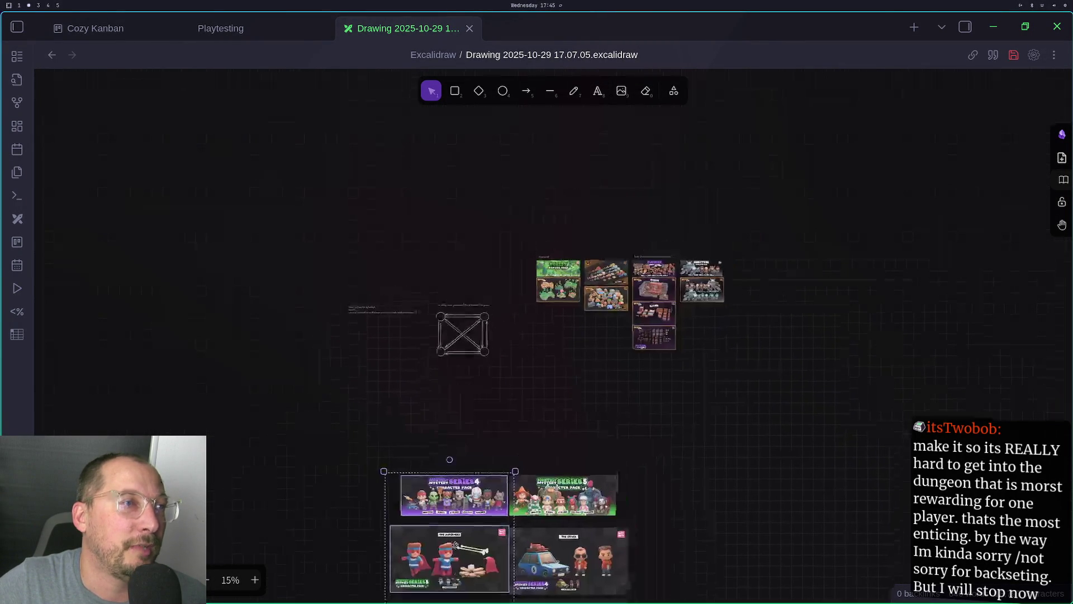
mouse_move(452, 505)
left_mouse_down()
mouse_move(657, 374)
mouse_move(887, 299)
mouse_move(851, 278)
left_mouse_up()
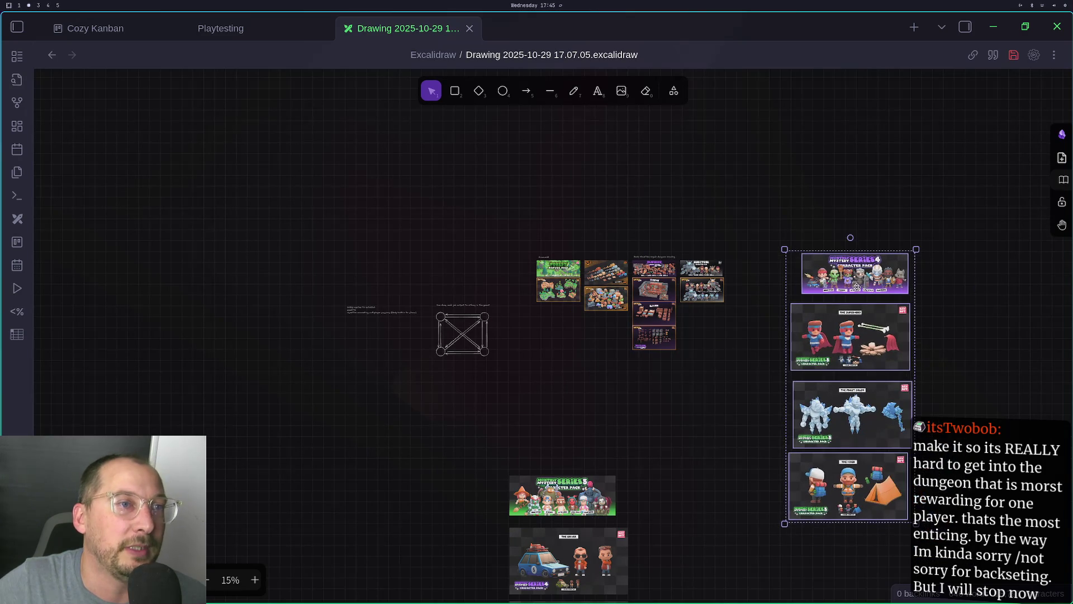
left_click(686, 367)
Move the remaining column of character images up beside the others
scroll(739, 286, "down", 2)
scroll(739, 287, "down", 5)
scroll(739, 287, "right", 2)
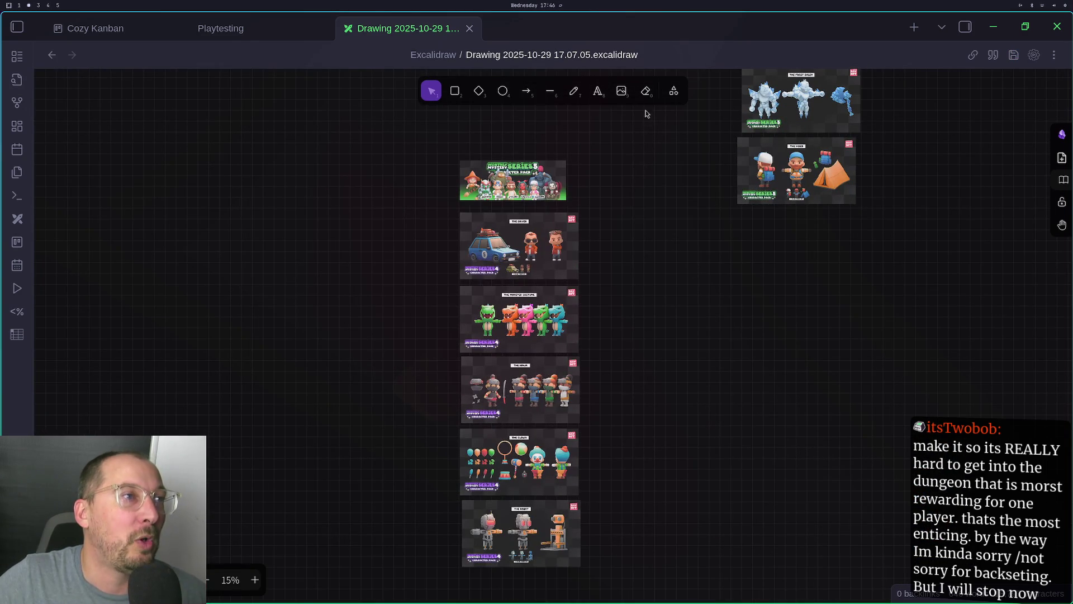
left_click_drag(646, 114, 289, 600)
left_click_drag(666, 211, 695, 537)
mouse_move(558, 521)
left_mouse_down()
mouse_move(1028, 331)
mouse_move(1001, 308)
left_mouse_up()
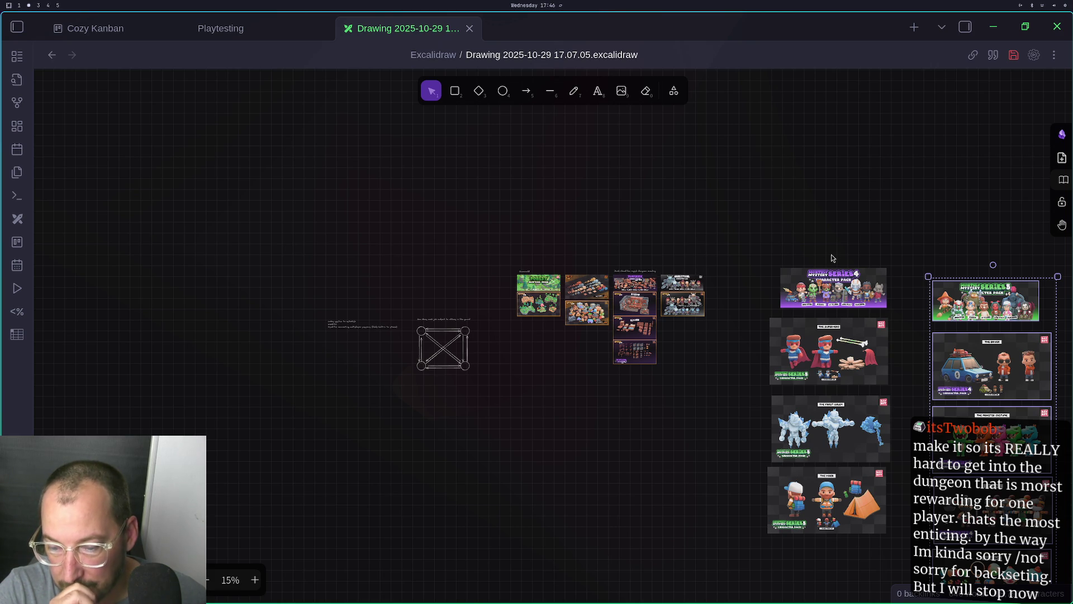
Shrink the Mystery Series 4 banner and place it beside the Skeletons pack
mouse_move(790, 275)
left_mouse_down()
mouse_move(653, 222)
mouse_move(624, 230)
left_mouse_up()
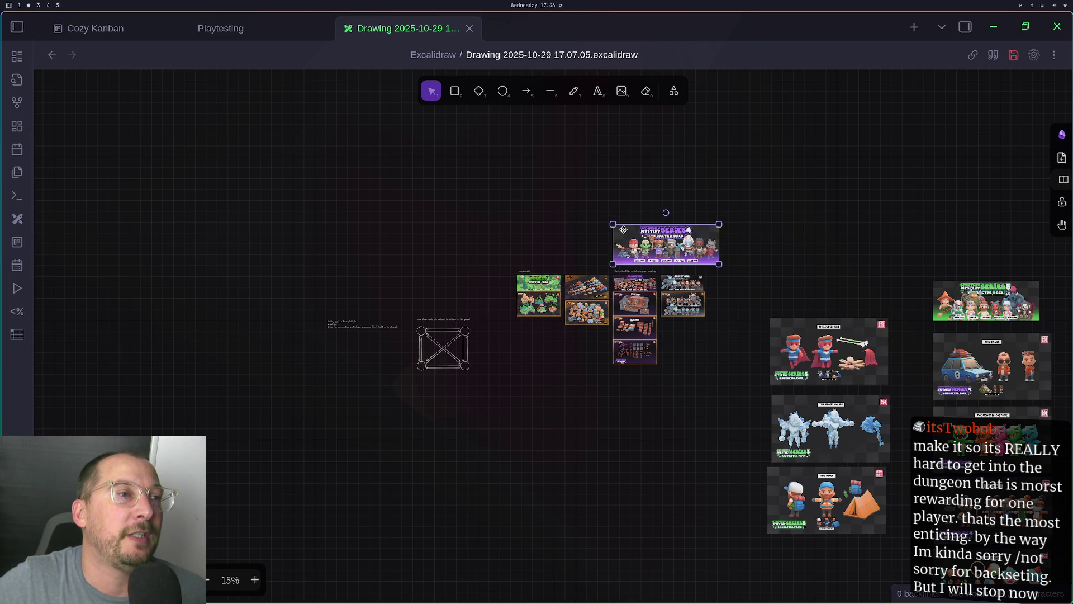
scroll(639, 247, "up", 5, "ctrl")
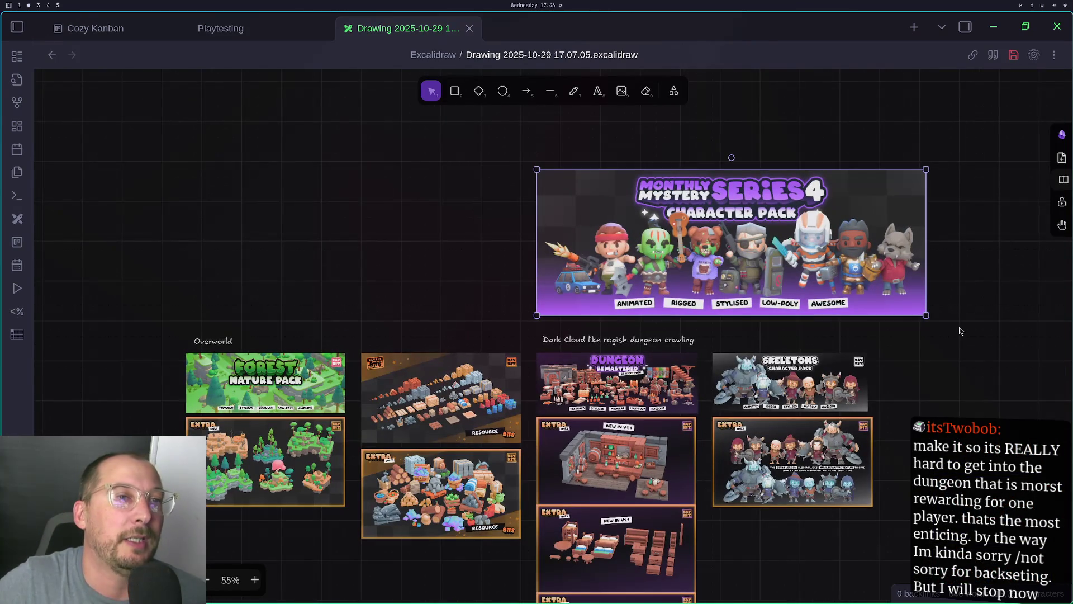
mouse_move(926, 317)
left_mouse_down()
mouse_move(690, 225)
mouse_move(673, 327)
mouse_move(682, 391)
mouse_move(668, 300)
mouse_move(697, 310)
left_mouse_up()
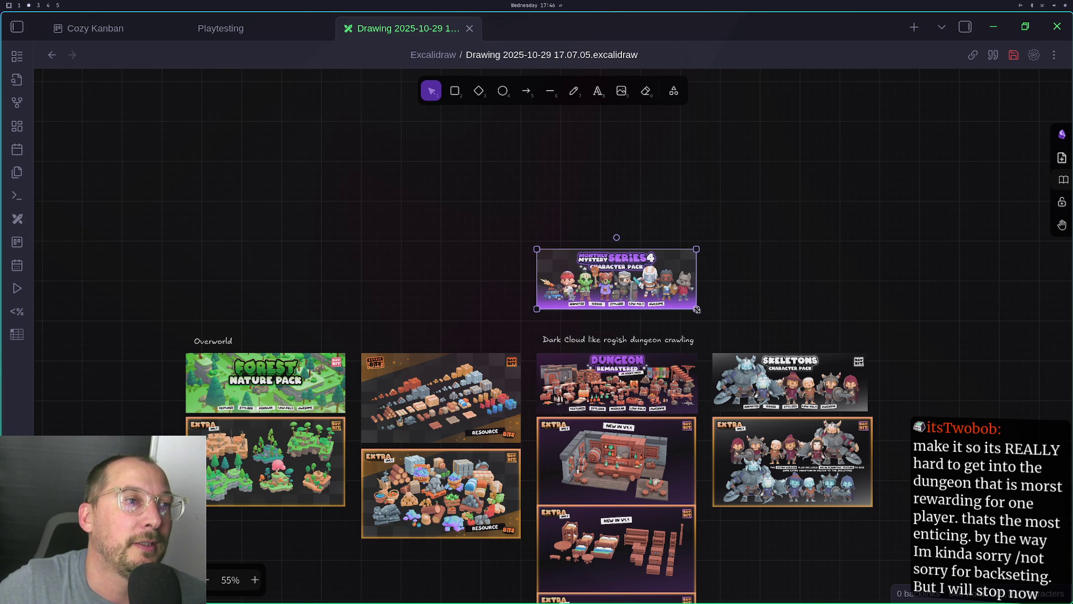
mouse_move(645, 283)
left_mouse_down()
mouse_move(637, 347)
mouse_move(646, 339)
mouse_move(984, 394)
mouse_move(1012, 377)
mouse_move(1002, 383)
left_mouse_up()
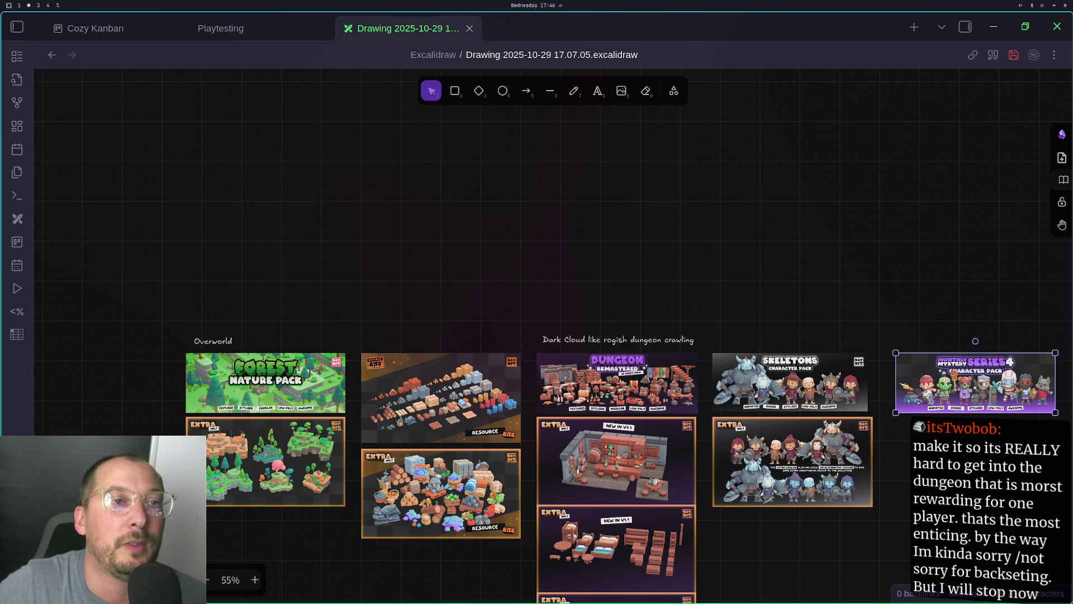
scroll(652, 296, "right", 8)
scroll(652, 297, "down", 4)
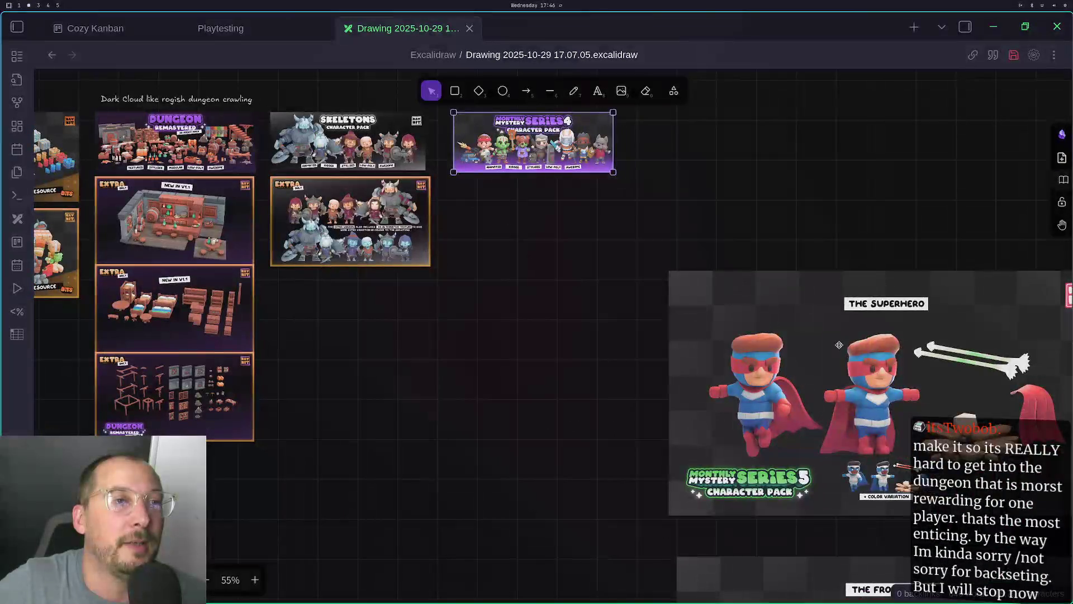
Put the Superhero image under the Series 4 banner, shrunk to column width
left_click(634, 281)
left_click_drag(634, 282, 625, 252)
left_click_drag(888, 420, 593, 264)
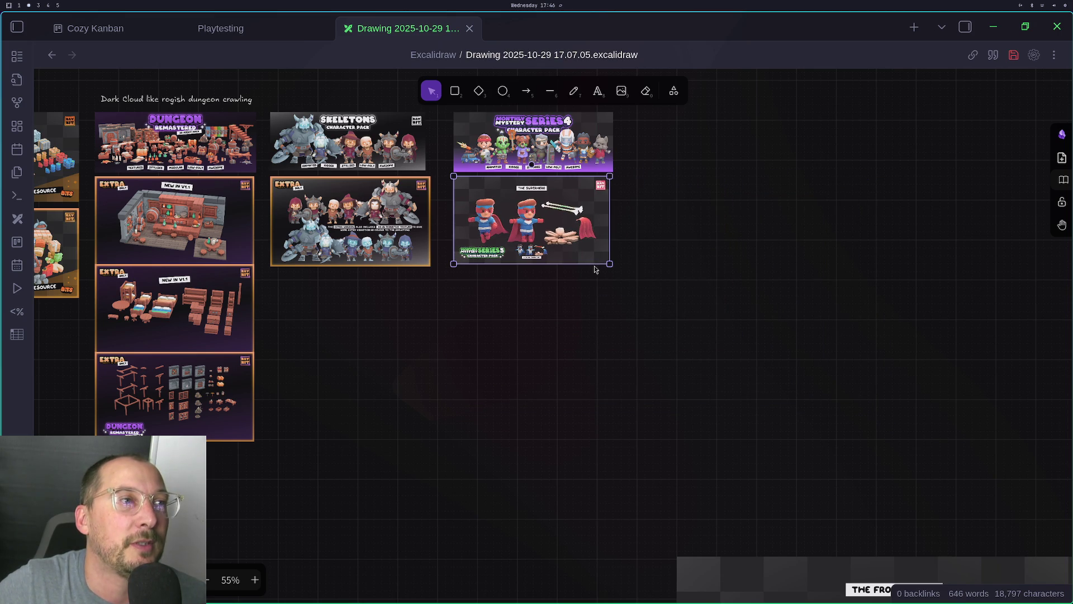
scroll(648, 346, "up", 2)
scroll(639, 311, "down", 6)
Place the Frost Golem below the Superhero at column width, enlarging the Superhero slightly to match
left_click(705, 388)
mouse_move(704, 387)
left_mouse_down()
mouse_move(496, 143)
mouse_move(621, 370)
mouse_move(600, 333)
mouse_move(619, 451)
left_mouse_up()
scroll(496, 142, "up", 5)
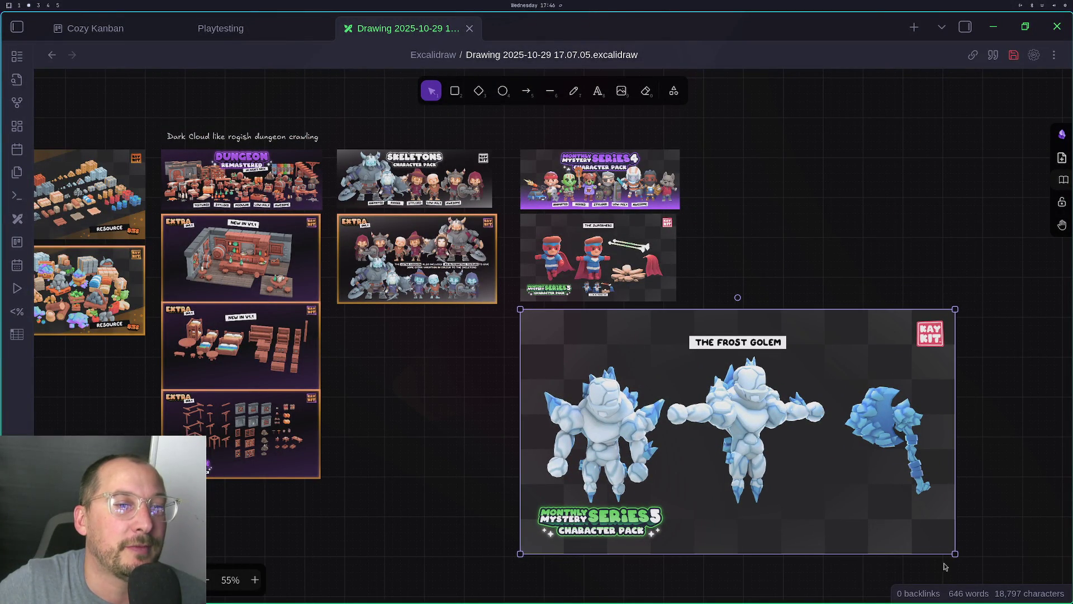
left_click_drag(954, 552, 679, 398)
left_click(644, 245)
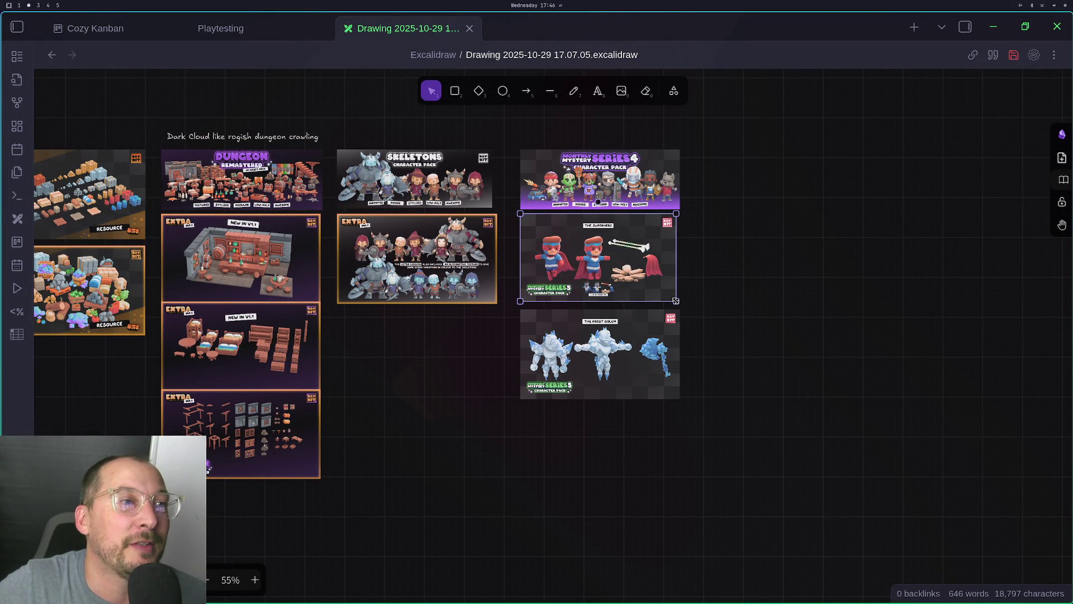
left_click_drag(676, 300, 679, 302)
mouse_move(801, 384)
left_mouse_down()
mouse_move(594, 201)
mouse_move(408, 89)
mouse_move(544, 485)
mouse_move(644, 501)
left_mouse_up()
Move the Hiker image under the Frost Golem
scroll(594, 136, "down", 5)
scroll(618, 175, "down", 3)
left_click(588, 222)
scroll(408, 89, "up", 5)
left_click_drag(663, 566, 649, 552)
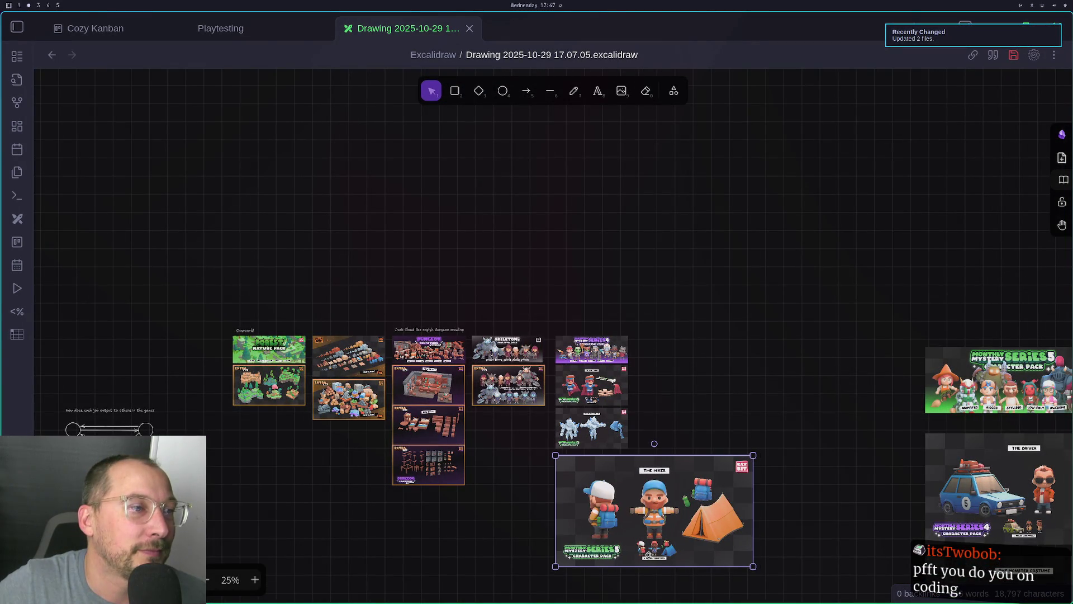
Shrink the Hiker image to column width and place a shrunken Mystery Series 5 banner right of Series 4
left_click_drag(753, 561, 627, 492)
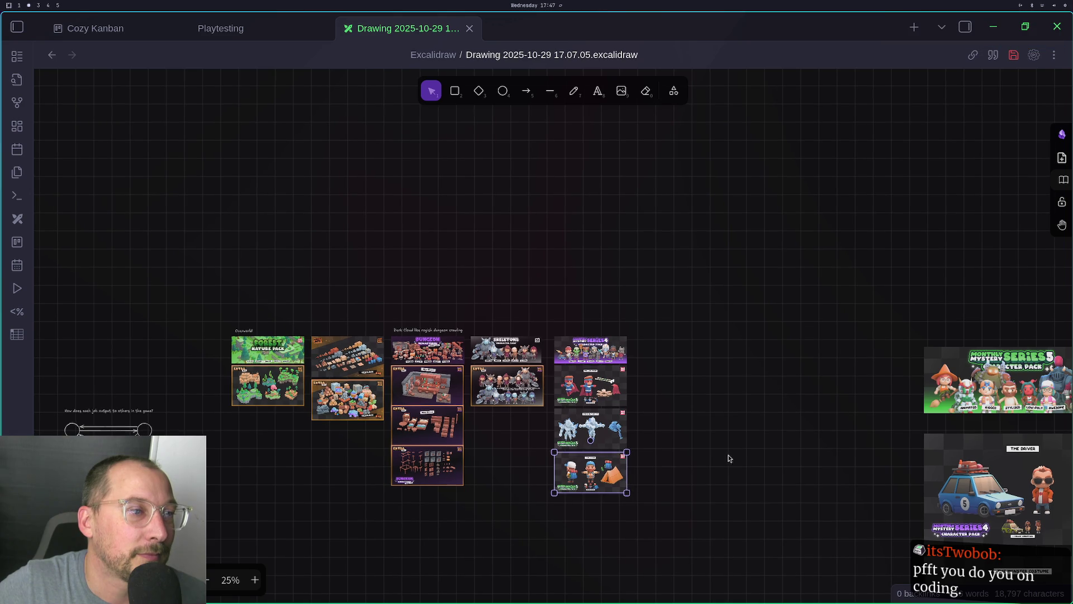
mouse_move(981, 395)
left_mouse_down()
mouse_move(627, 297)
mouse_move(608, 314)
left_mouse_up()
scroll(620, 381, "up", 4)
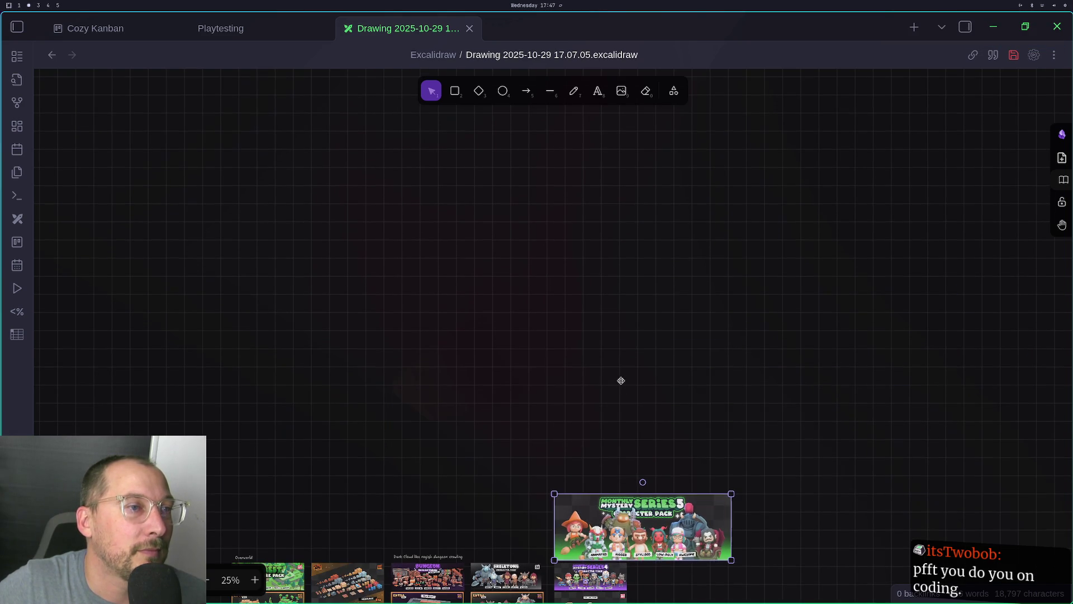
scroll(620, 456, "up", 2)
scroll(619, 425, "down", 6)
scroll(590, 299, "up", 3)
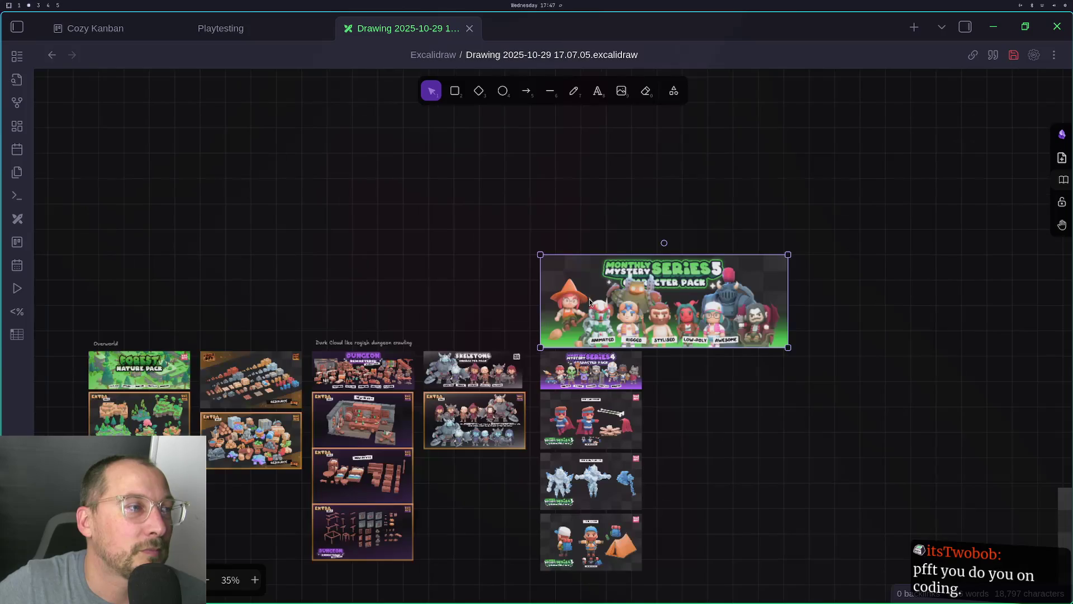
mouse_move(788, 254)
left_mouse_down()
mouse_move(640, 311)
mouse_move(653, 305)
left_mouse_up()
scroll(635, 330, "up", 5)
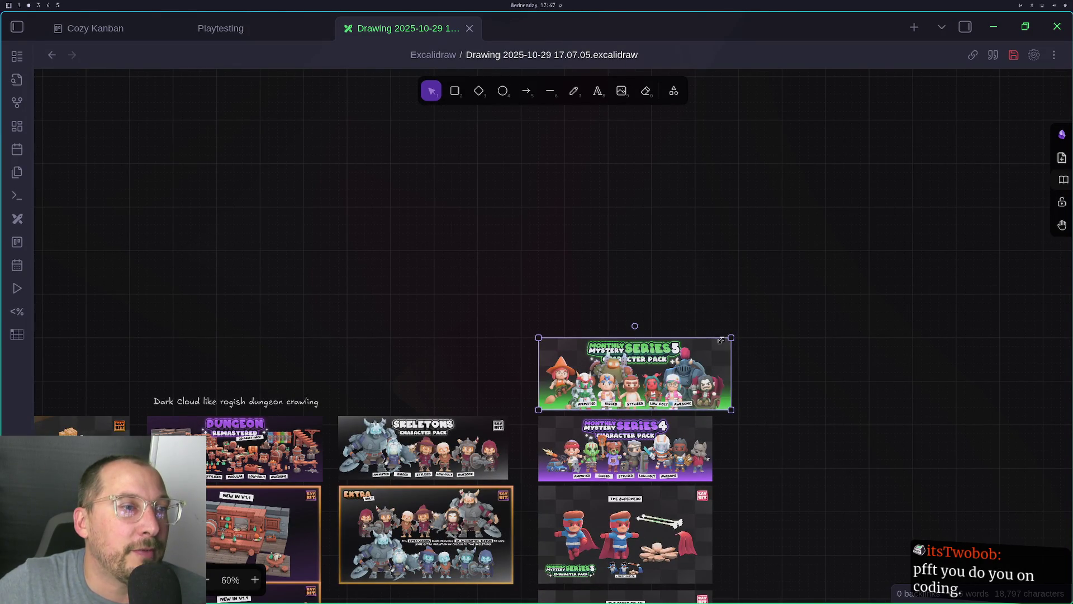
left_click_drag(722, 339, 712, 342)
mouse_move(624, 353)
left_mouse_down()
mouse_move(899, 434)
mouse_move(809, 424)
left_mouse_up()
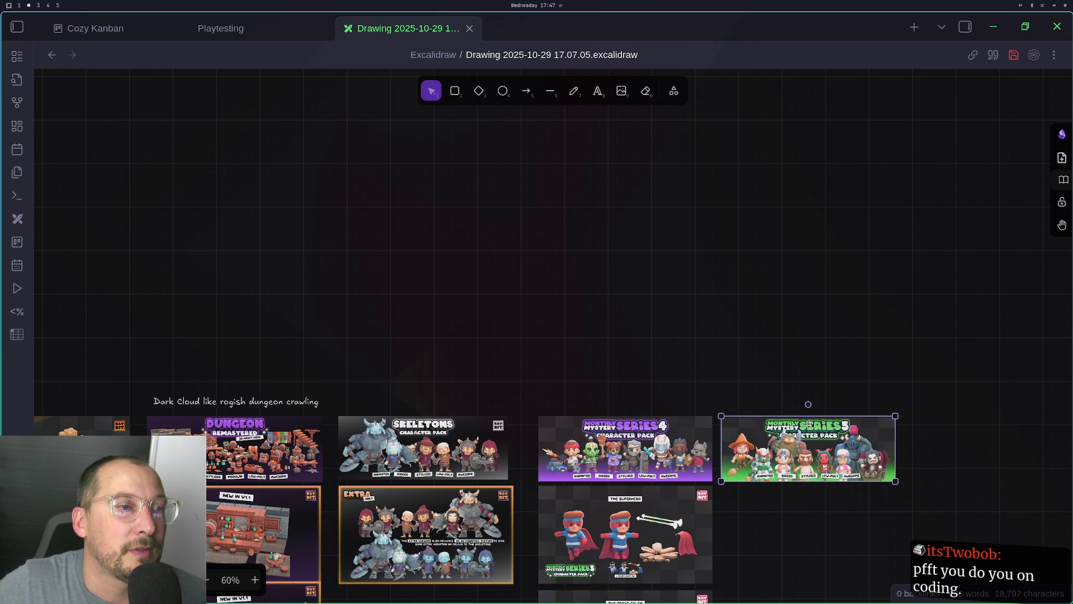
Move The Driver image under the Series 5 banner and shrink it to column width
left_click_drag(962, 417, 611, 151)
scroll(711, 184, "down", 3)
scroll(723, 199, "up", 3)
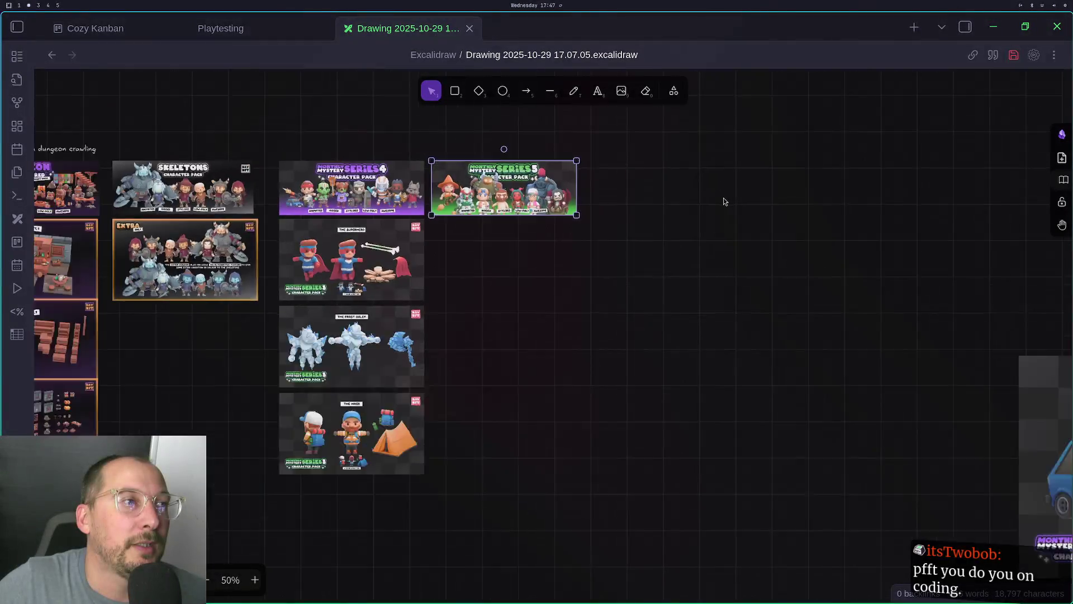
scroll(828, 307, "down", 3)
left_click_drag(969, 334, 620, 253)
scroll(603, 224, "up", 5)
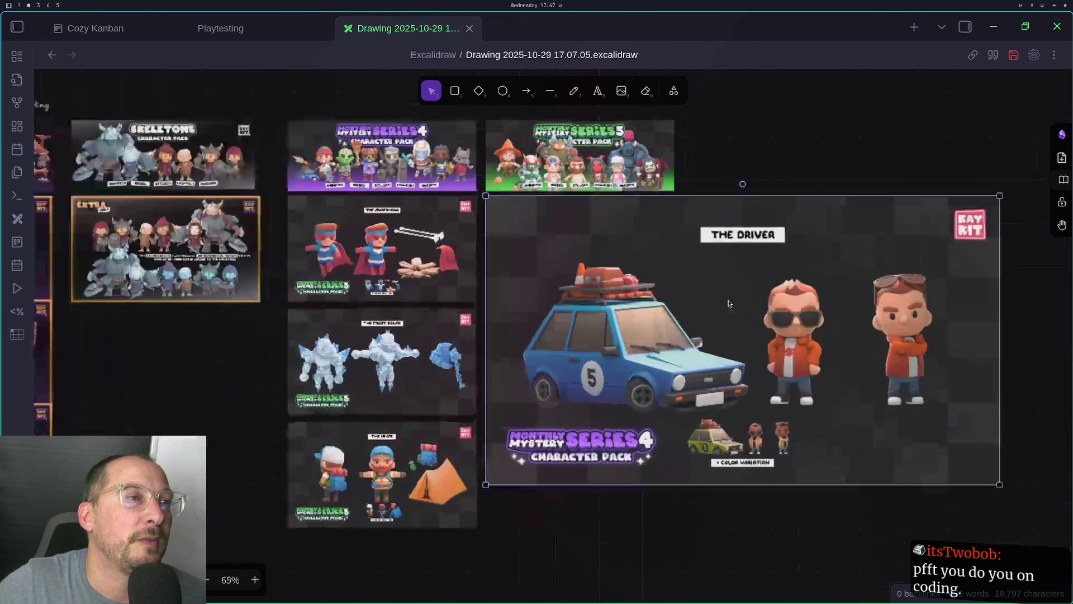
left_click_drag(992, 479, 674, 299)
left_click(763, 304)
Move the Monster Costume image into the Series 5 column and shrink it
scroll(764, 304, "down", 1)
scroll(764, 304, "down", 4)
scroll(840, 278, "down", 3)
scroll(840, 278, "right", 5)
mouse_move(709, 414)
left_mouse_down()
mouse_move(604, 328)
mouse_move(315, 239)
mouse_move(298, 207)
left_mouse_up()
scroll(554, 387, "up", 3)
scroll(555, 387, "left", 3)
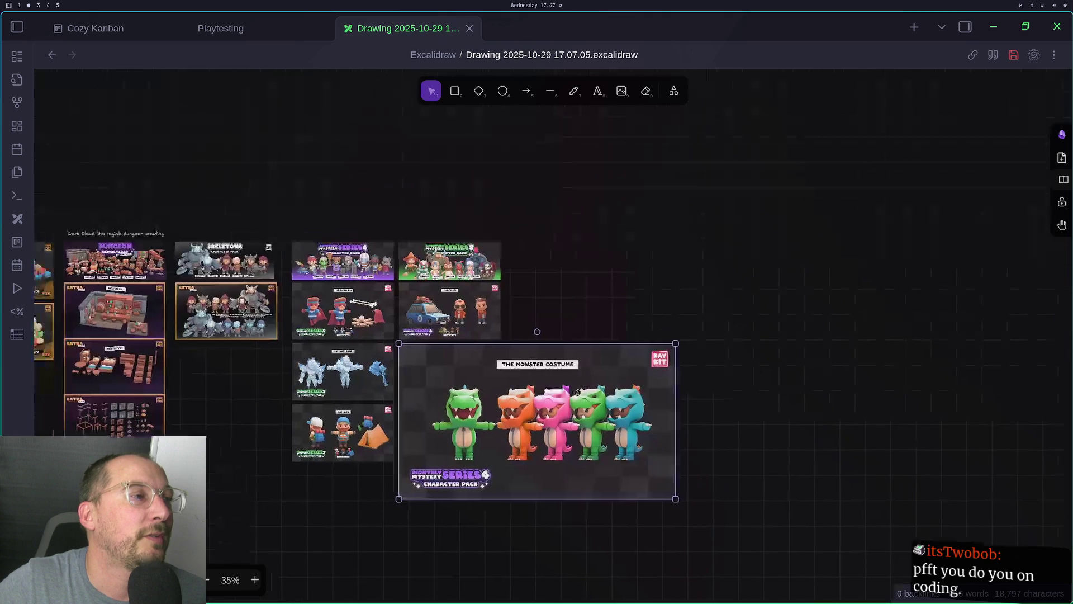
left_click_drag(675, 499, 503, 398)
scroll(529, 408, "down", 5)
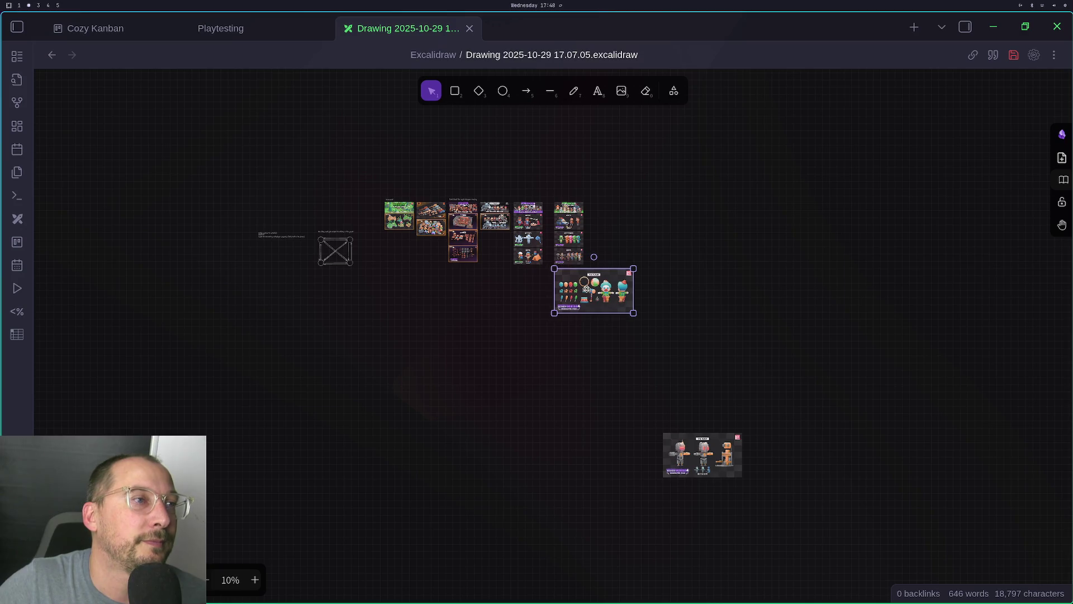
Move the robot image up toward the columns and shrink the clown image to column width
mouse_move(703, 451)
left_mouse_down()
mouse_move(570, 341)
mouse_move(590, 343)
left_mouse_up()
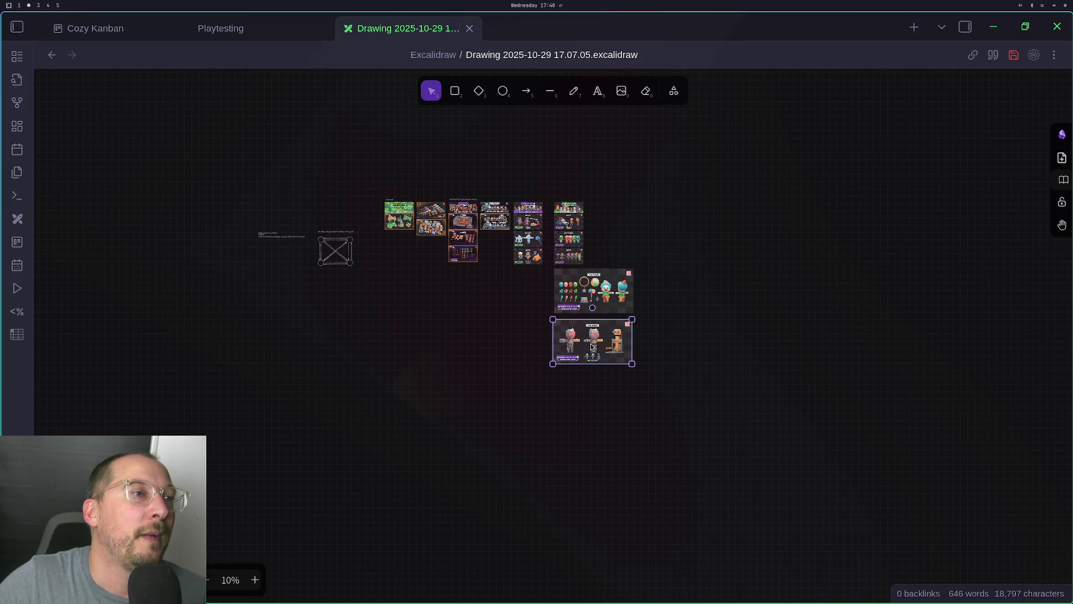
scroll(590, 343, "up", 5)
scroll(549, 273, "up", 6)
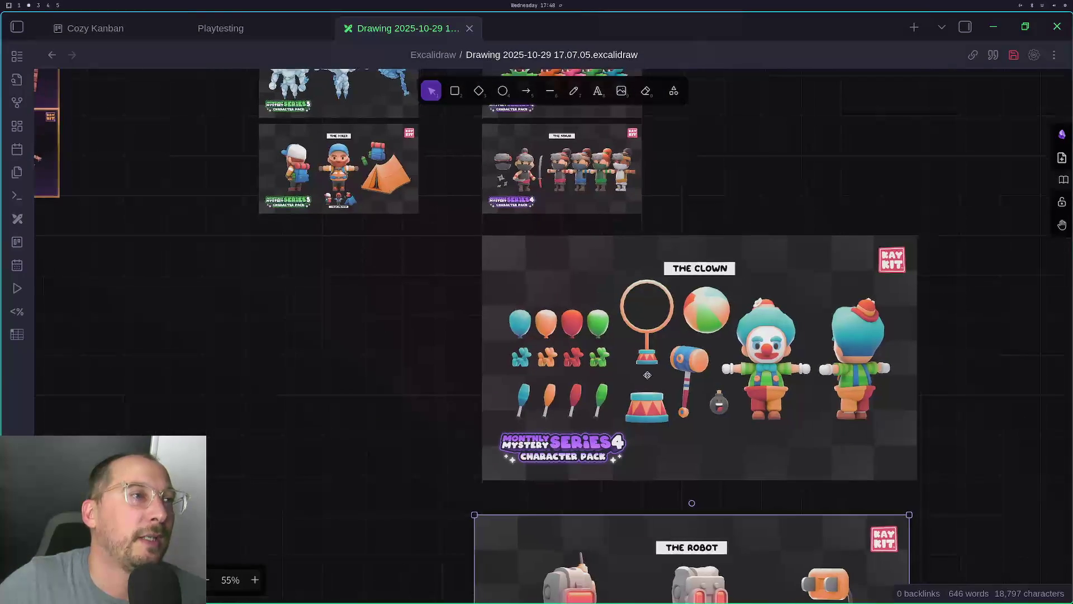
left_click(648, 356)
left_click_drag(916, 463, 623, 306)
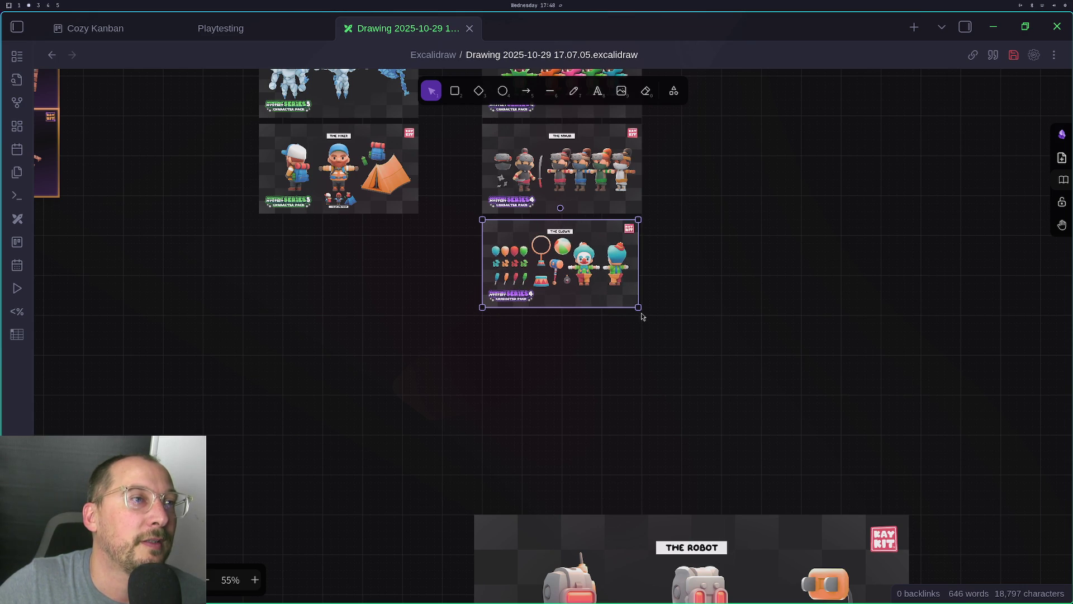
Place the robot image under the clown and resize it to column width
left_click(651, 363)
left_click_drag(583, 570, 589, 378)
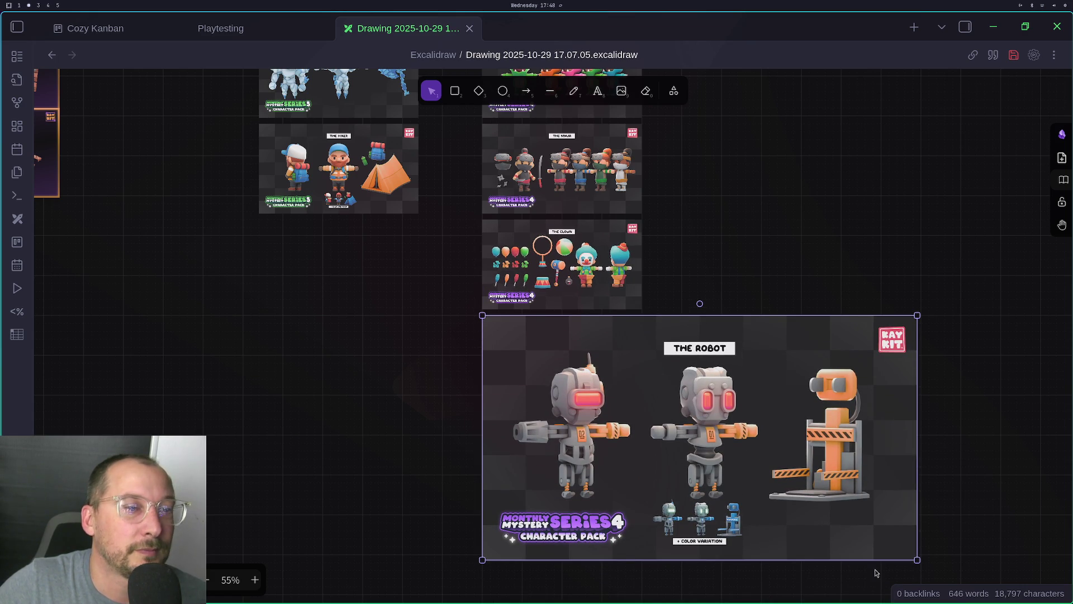
left_click_drag(917, 560, 630, 405)
left_click(766, 430)
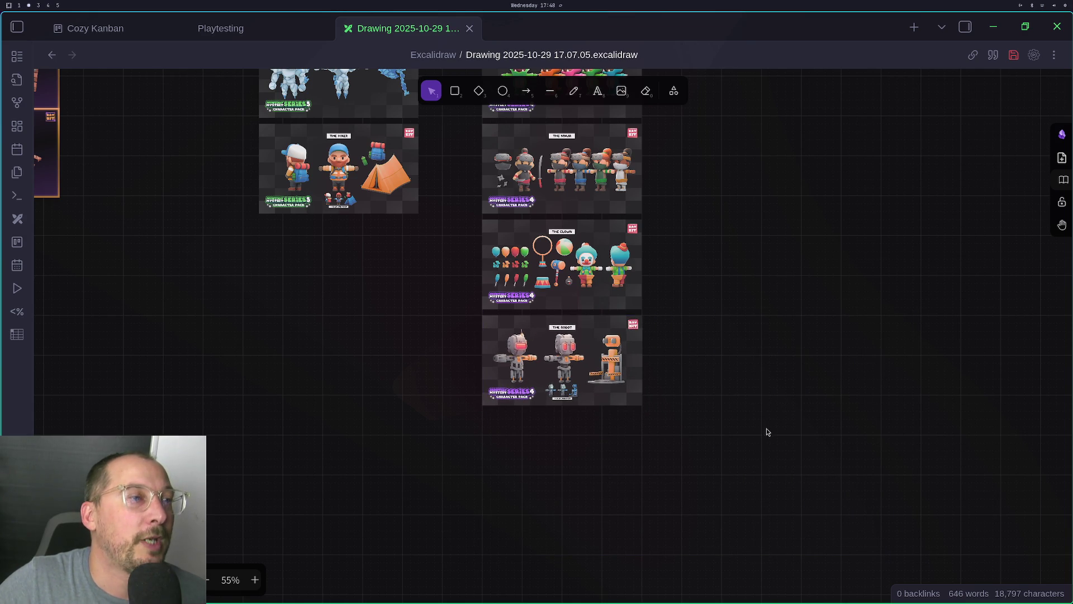
left_click_drag(797, 350, 874, 433)
scroll(695, 371, "down", 4, "ctrl")
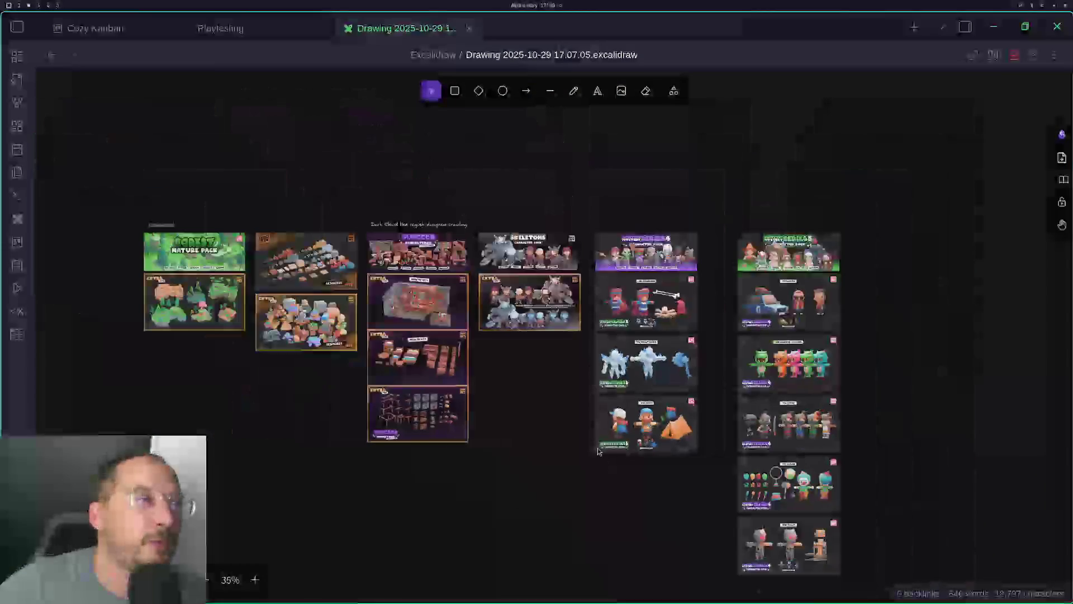
scroll(770, 311, "left", 5)
scroll(770, 311, "left", 5)
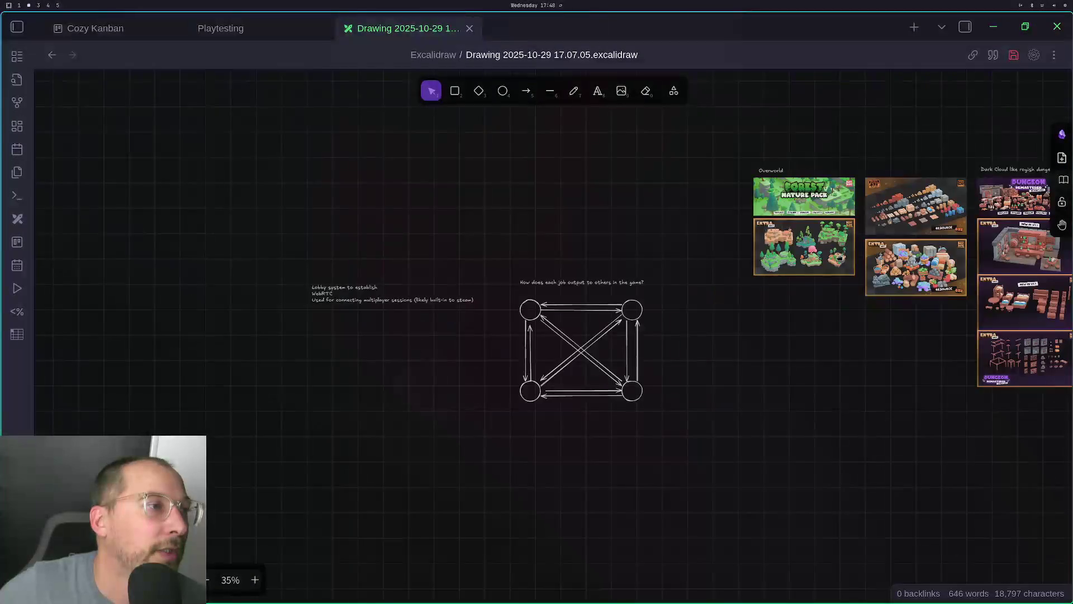
Move the Lobby notes and job-output arrow diagram together above the asset-pack image columns
left_click_drag(697, 220, 259, 479)
mouse_move(550, 320)
left_mouse_down()
mouse_move(827, 315)
mouse_move(598, 388)
left_mouse_up()
right_click(598, 389)
left_click(472, 475)
left_click_drag(727, 295, 234, 542)
scroll(743, 447, "right", 6)
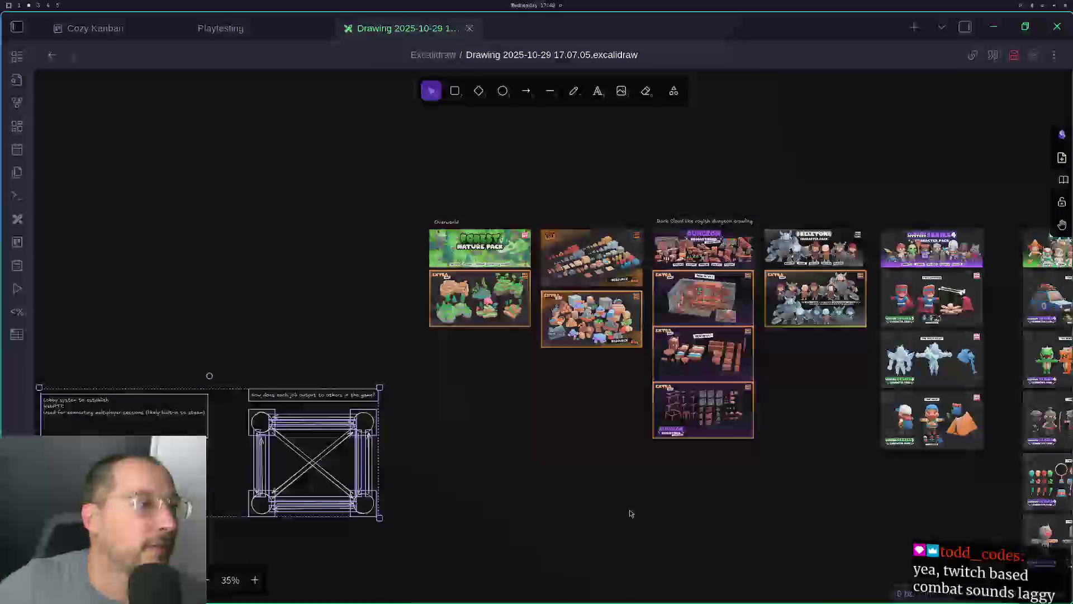
scroll(651, 565, "left", 3)
scroll(652, 565, "up", 3)
mouse_move(536, 543)
left_mouse_down()
mouse_move(913, 191)
mouse_move(971, 194)
mouse_move(930, 196)
mouse_move(927, 224)
left_mouse_up()
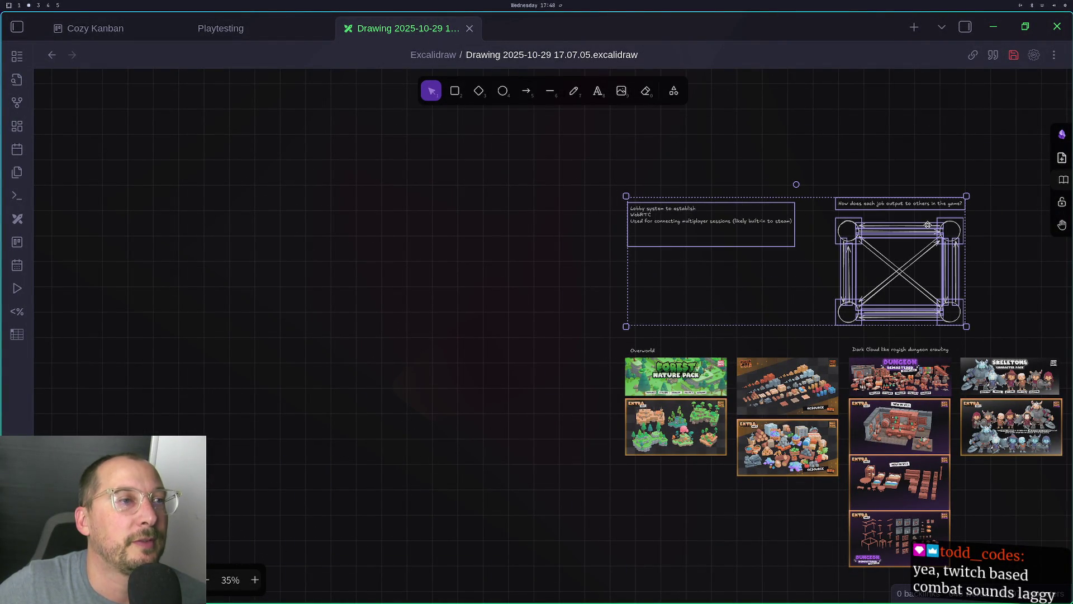
left_click(704, 507)
scroll(599, 503, "right", 5)
scroll(503, 486, "up", 1)
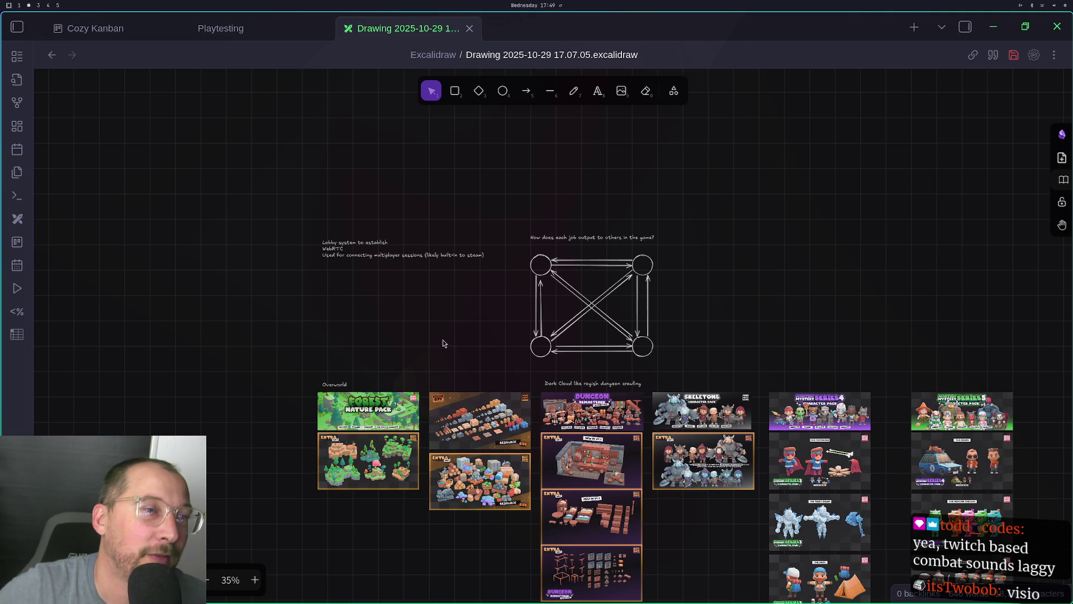
Shift the whole rightmost character column closer to its neighbouring column
scroll(420, 384, "down", 2)
mouse_move(836, 297)
left_mouse_down()
mouse_move(467, 275)
mouse_move(777, 214)
left_mouse_up()
mouse_move(939, 196)
left_mouse_down()
mouse_move(755, 593)
mouse_move(819, 600)
left_mouse_up()
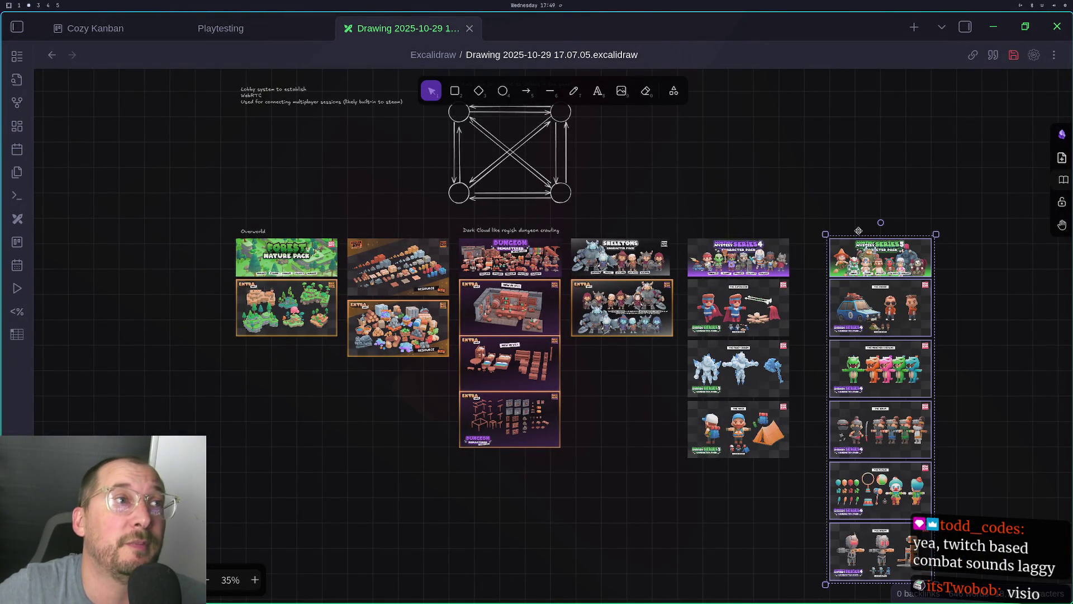
left_click_drag(904, 263, 879, 259)
left_click(965, 235)
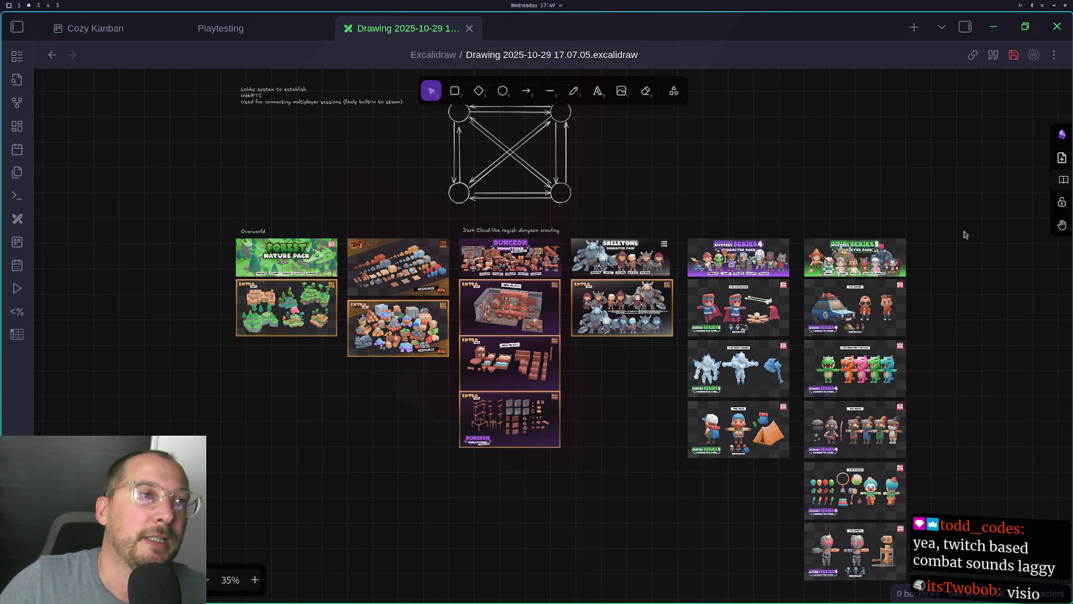
Nudge the Skeletons Extra image and widen the Skeletons Character Pack image to column width
mouse_move(642, 293)
left_mouse_down()
mouse_move(552, 293)
mouse_move(645, 296)
left_mouse_up()
left_click(642, 267)
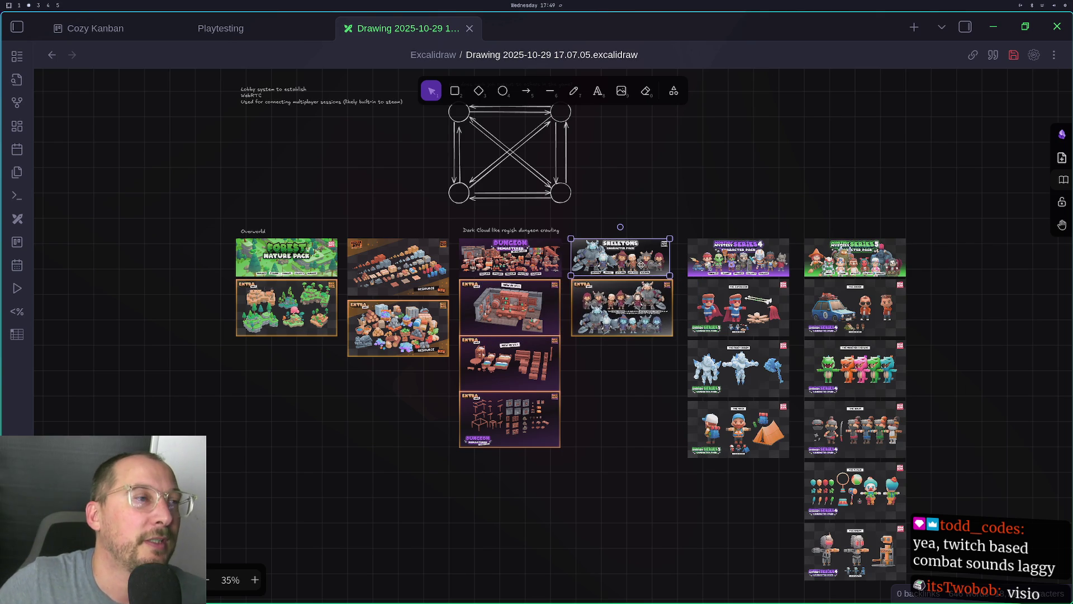
scroll(641, 264, "up", 2)
scroll(643, 263, "up", 2)
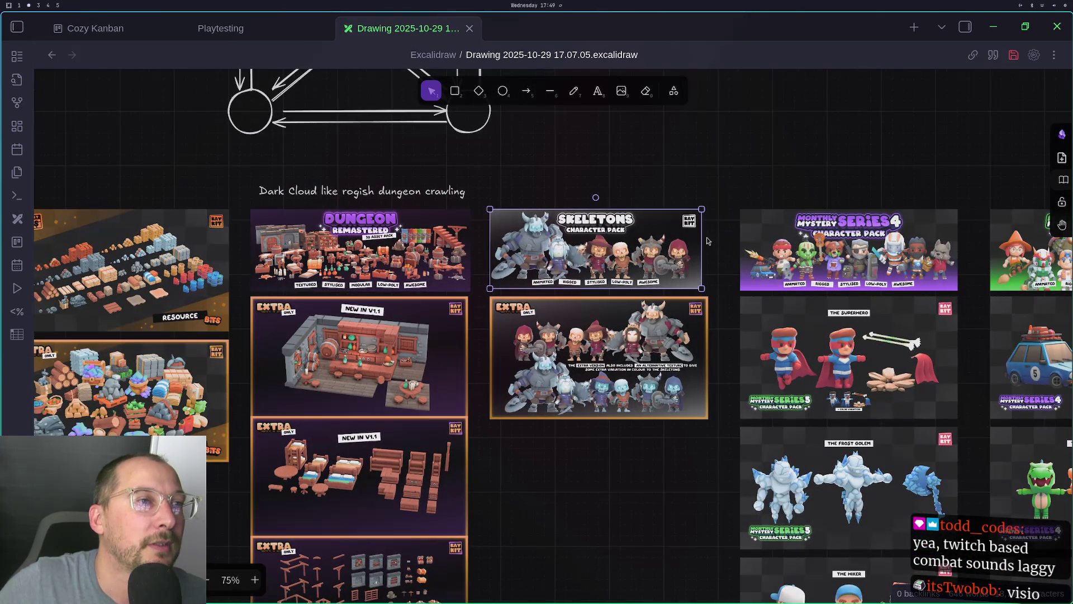
left_click_drag(702, 209, 708, 207)
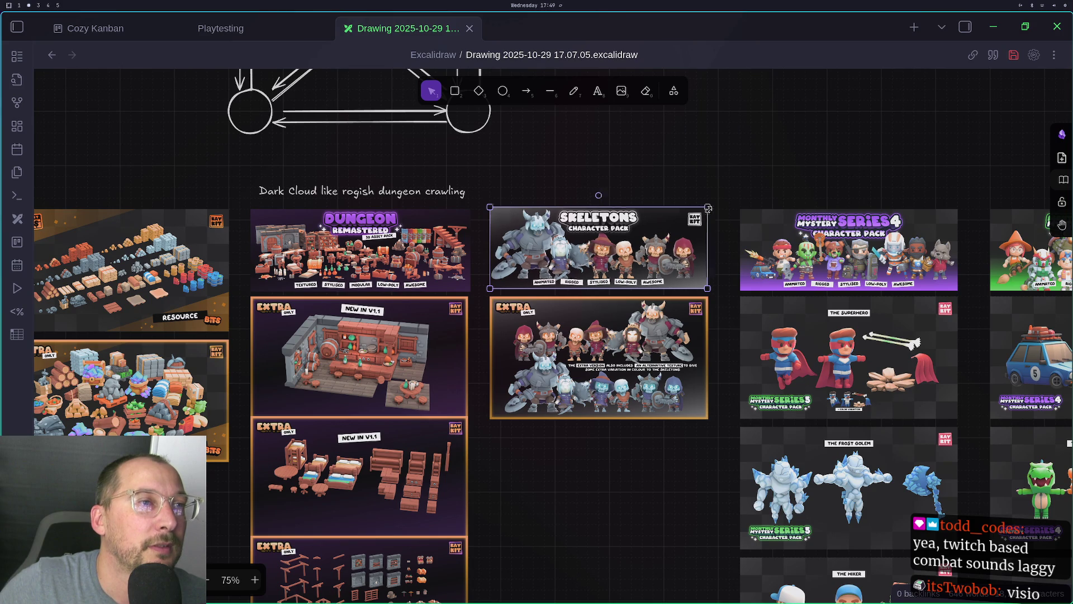
left_click(696, 438)
Review the board, selecting the wooden-crates, dungeon-room and bedroom furniture images
mouse_move(542, 412)
left_mouse_down()
mouse_move(779, 423)
mouse_move(940, 375)
left_mouse_up()
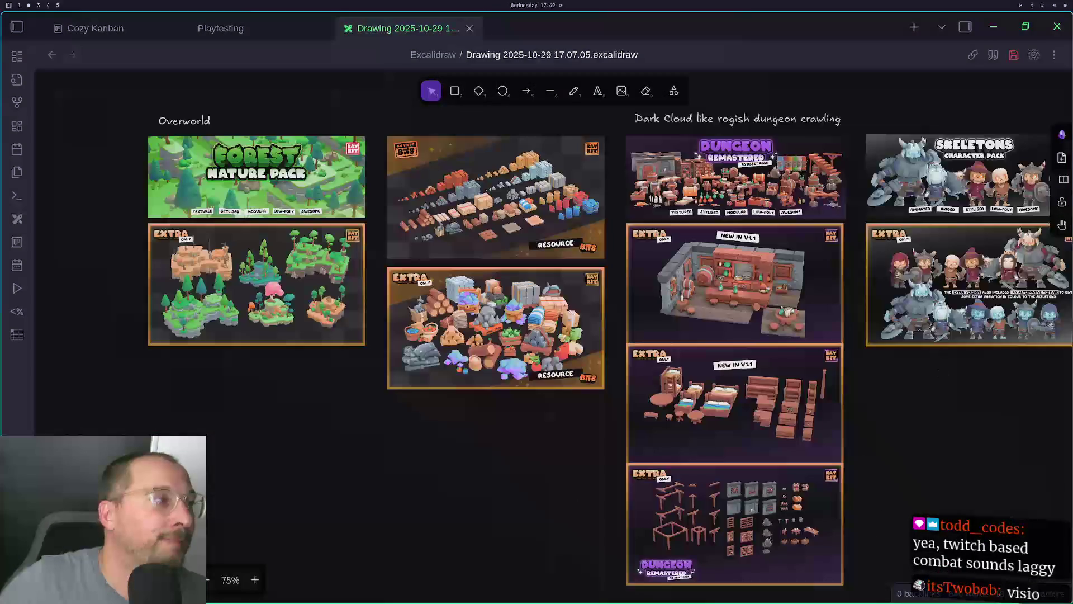
scroll(940, 374, "down", 2)
mouse_move(495, 277)
left_mouse_down()
mouse_move(488, 479)
mouse_move(313, 394)
left_mouse_up()
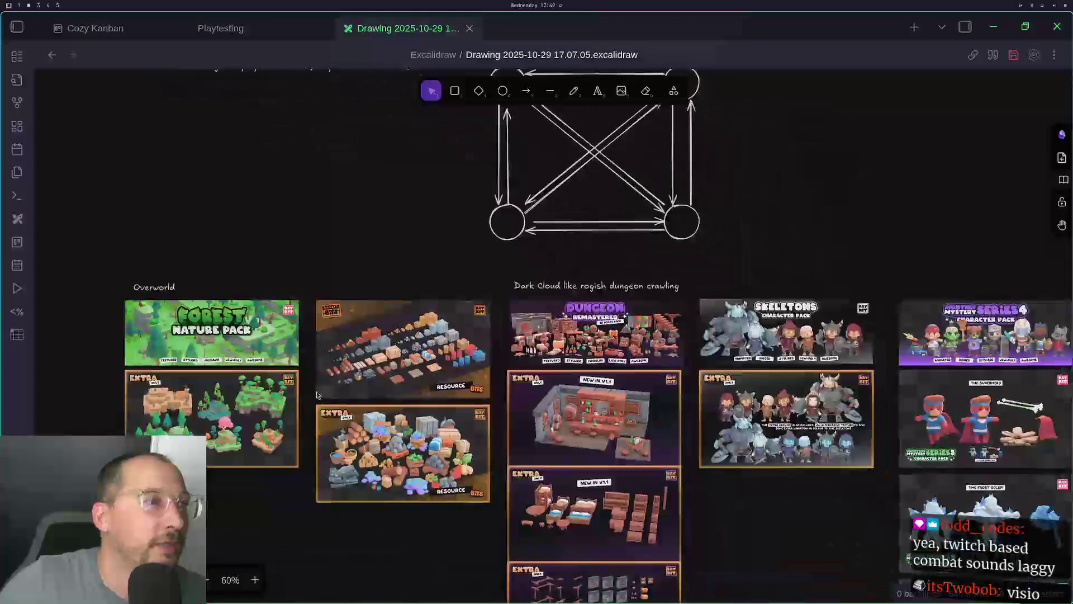
left_click(419, 342)
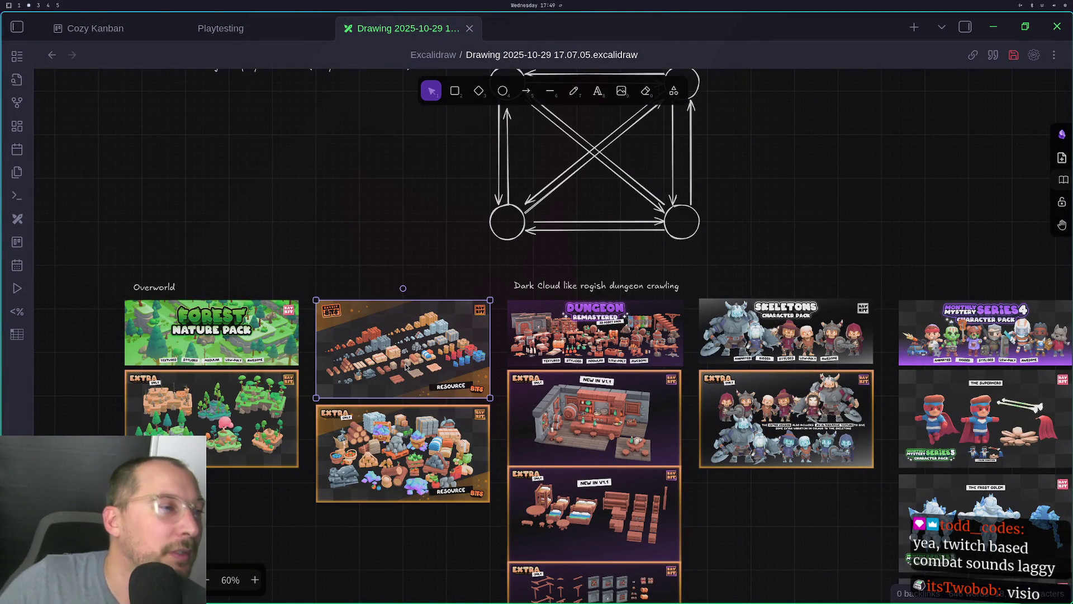
mouse_move(735, 530)
left_mouse_down()
mouse_move(648, 480)
mouse_move(494, 437)
mouse_move(712, 455)
left_mouse_up()
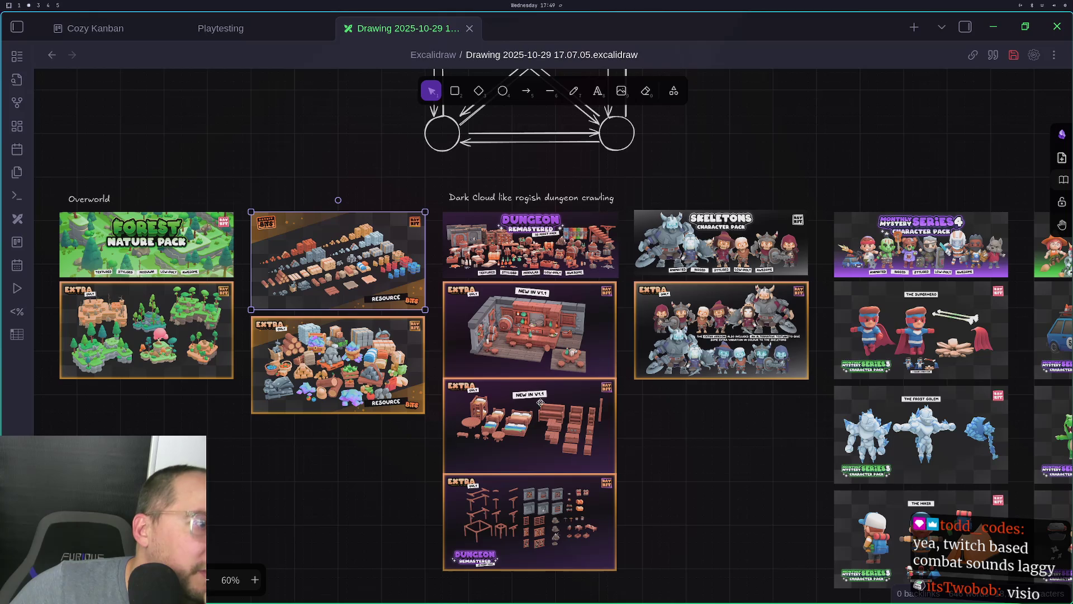
left_click(535, 322)
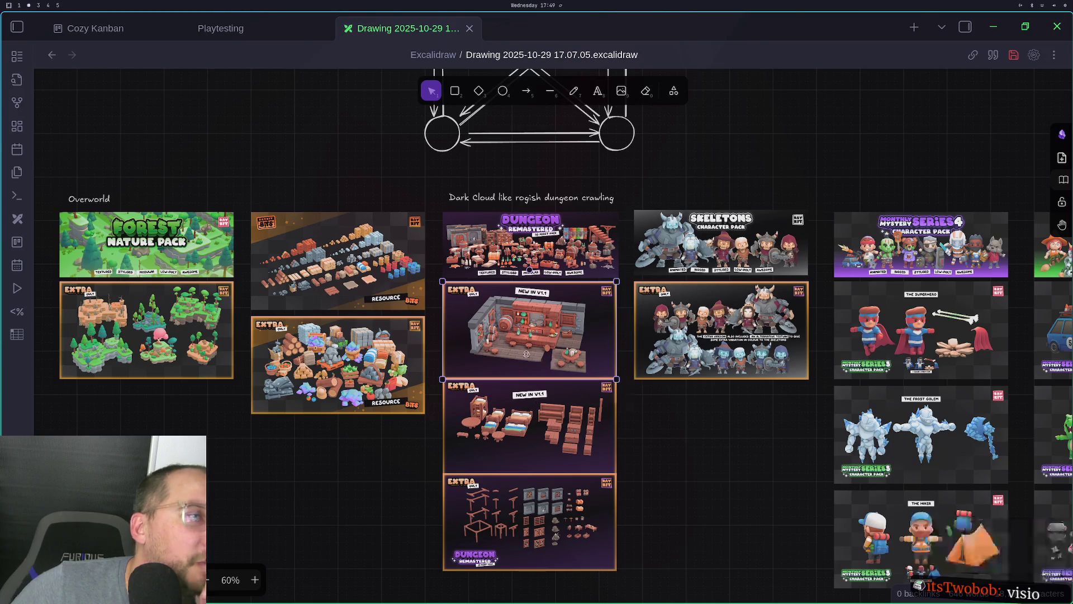
left_click(563, 433)
scroll(575, 395, "right", 5)
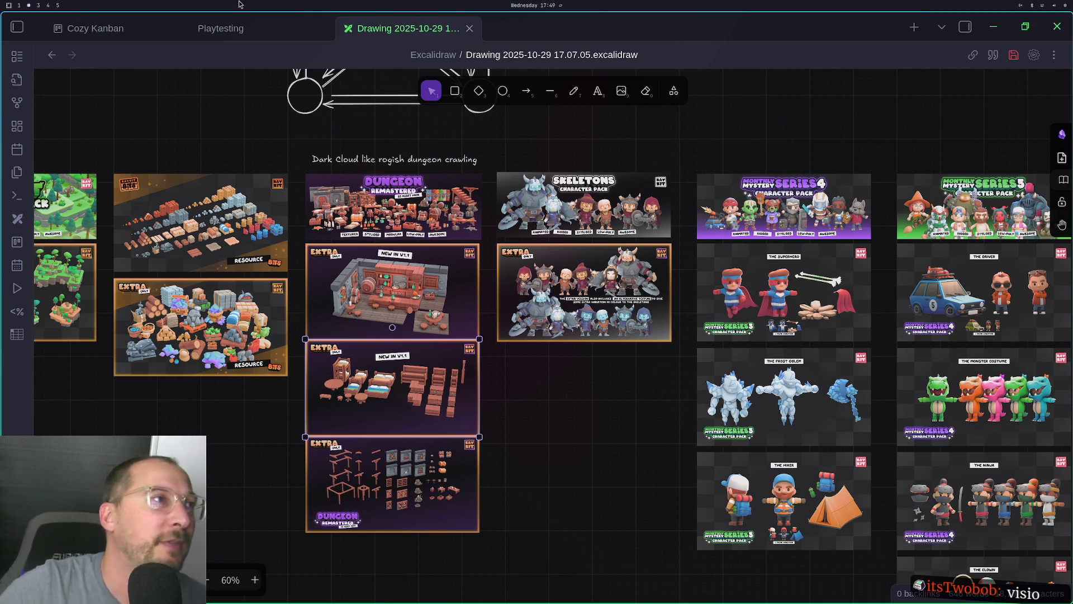
Glance at the Playtesting note, return to the drawing, then switch to the browser
left_click(235, 28)
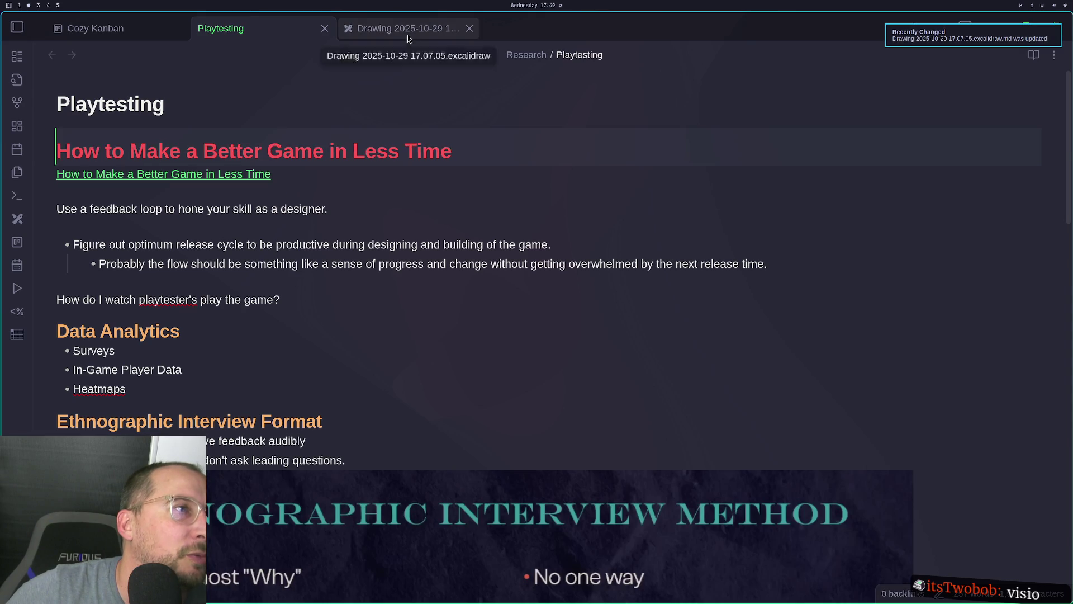
left_click(408, 35)
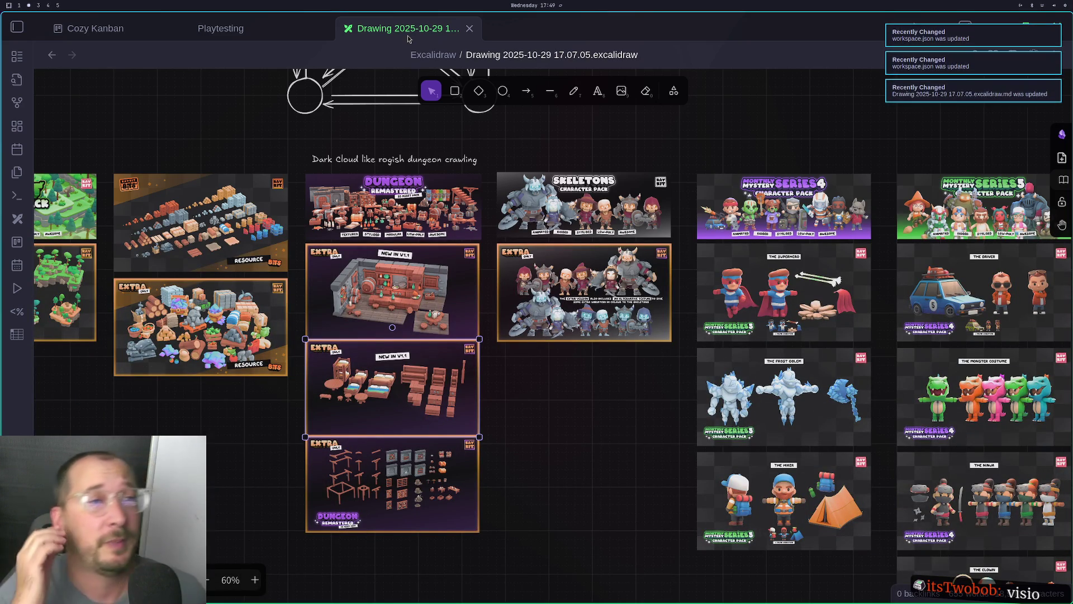
key("super+3")
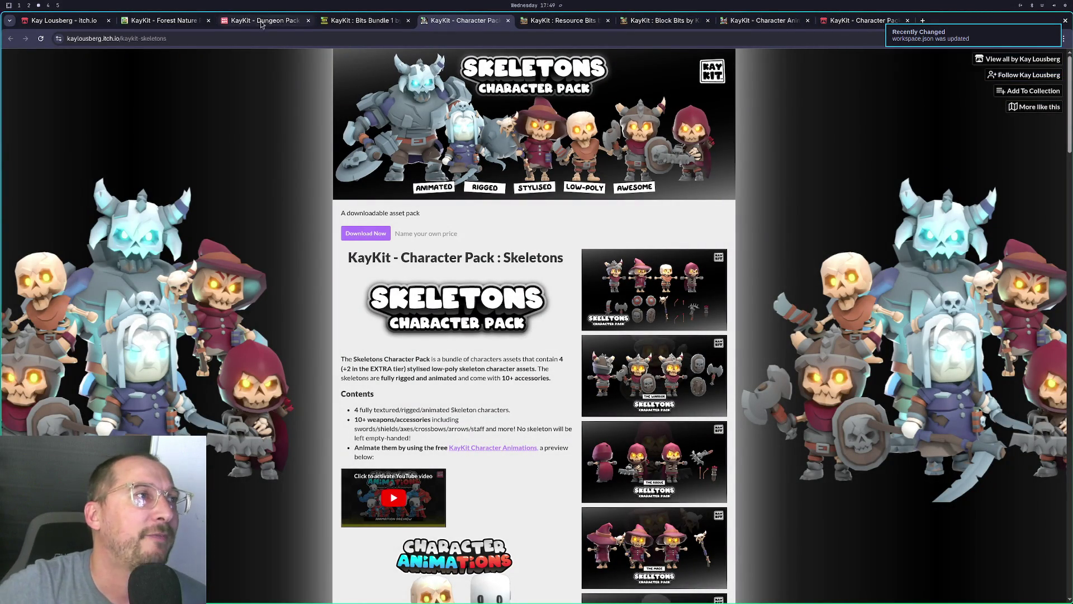
From the Dungeon Pack page, open the Bits 1 Bundle page in a new tab
left_click(340, 23)
left_click(268, 27)
scroll(759, 207, "up", 10)
scroll(700, 310, "down", 5)
scroll(700, 310, "down", 5)
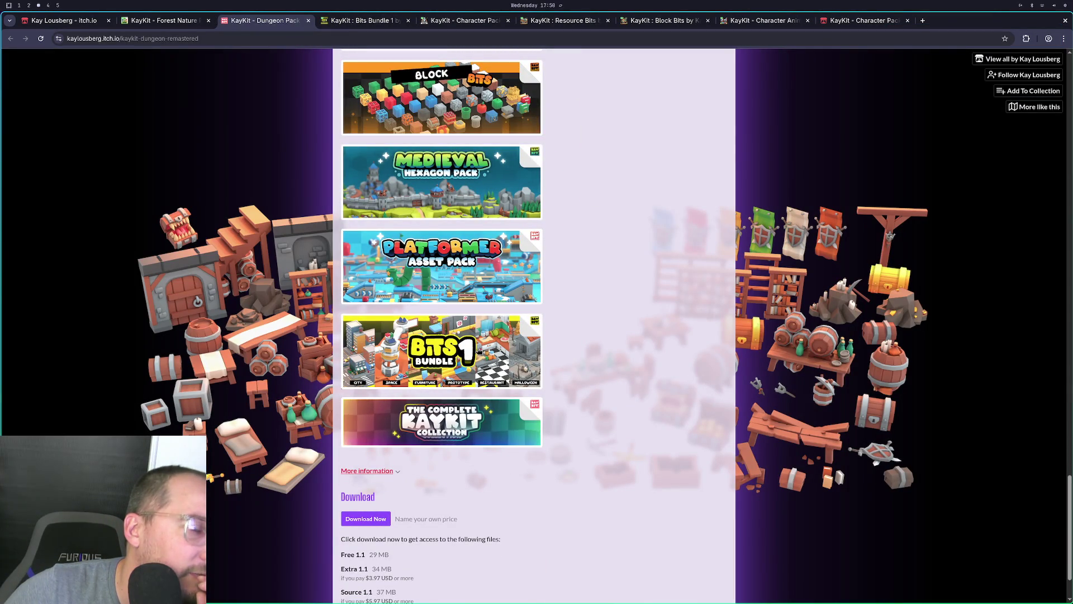
left_click(515, 345)
Open the Medieval Hexagon Pack page in a new tab and enlarge its Buildings screenshot
scroll(554, 343, "down", 15)
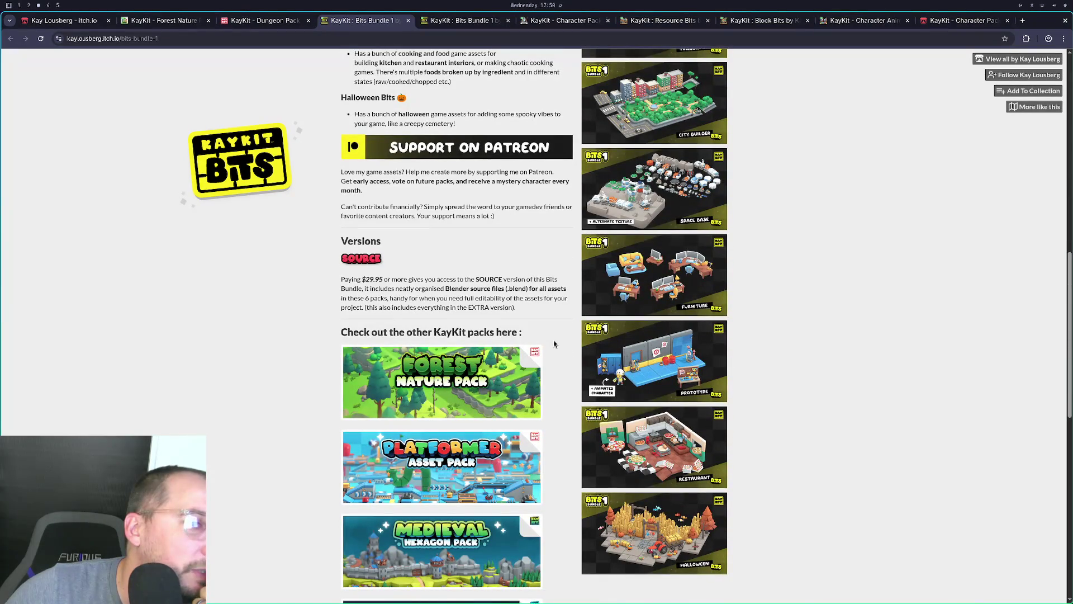
scroll(554, 344, "down", 4)
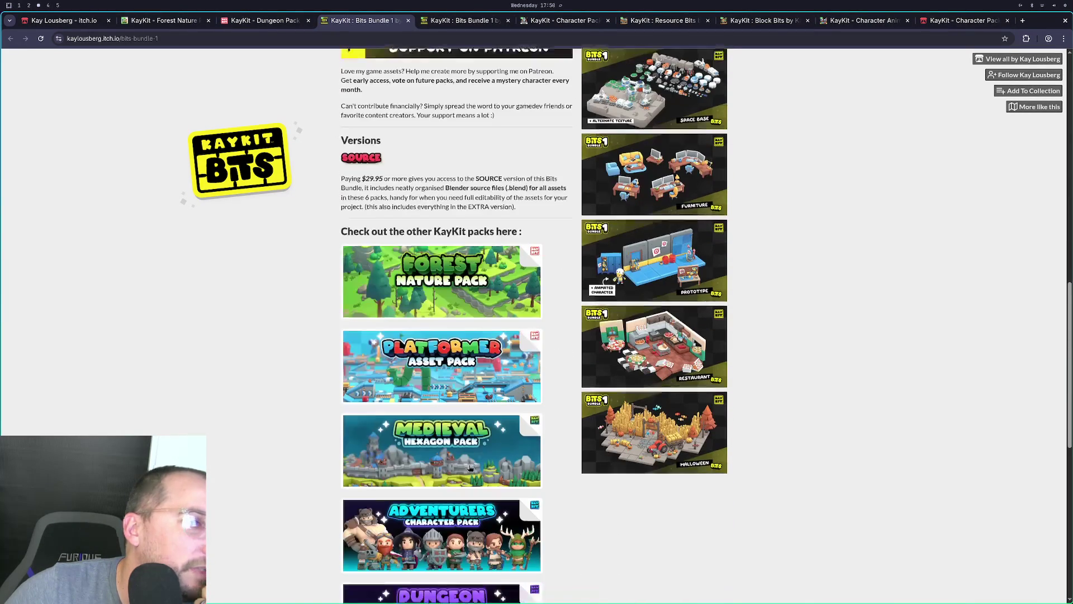
left_click(539, 369)
left_click(681, 273)
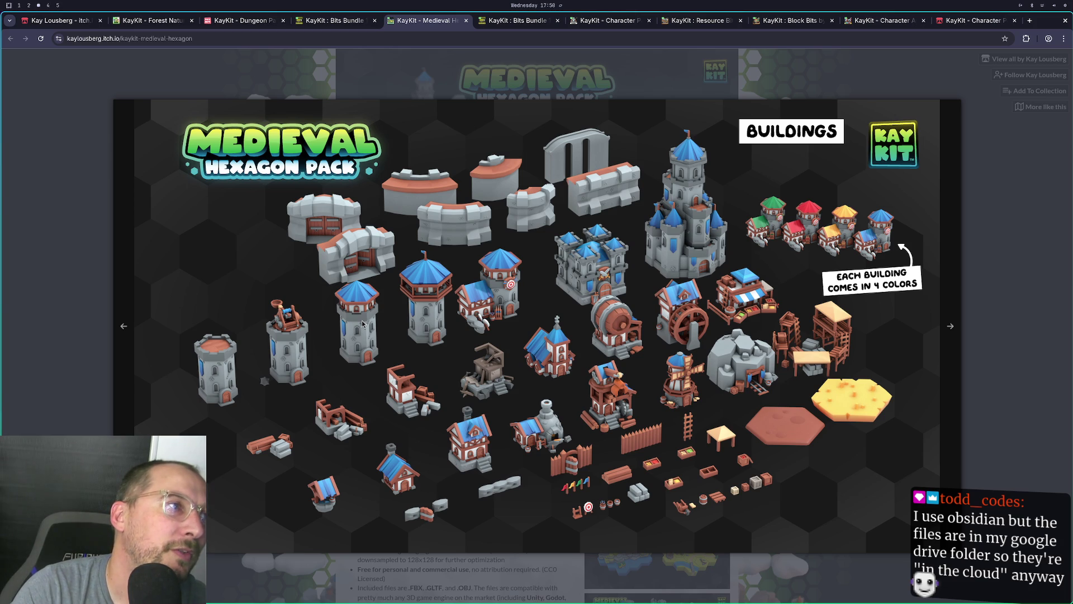
Close the Buildings screenshot and preview the EXTRA only screenshot
left_click(1062, 212)
scroll(974, 253, "down", 6)
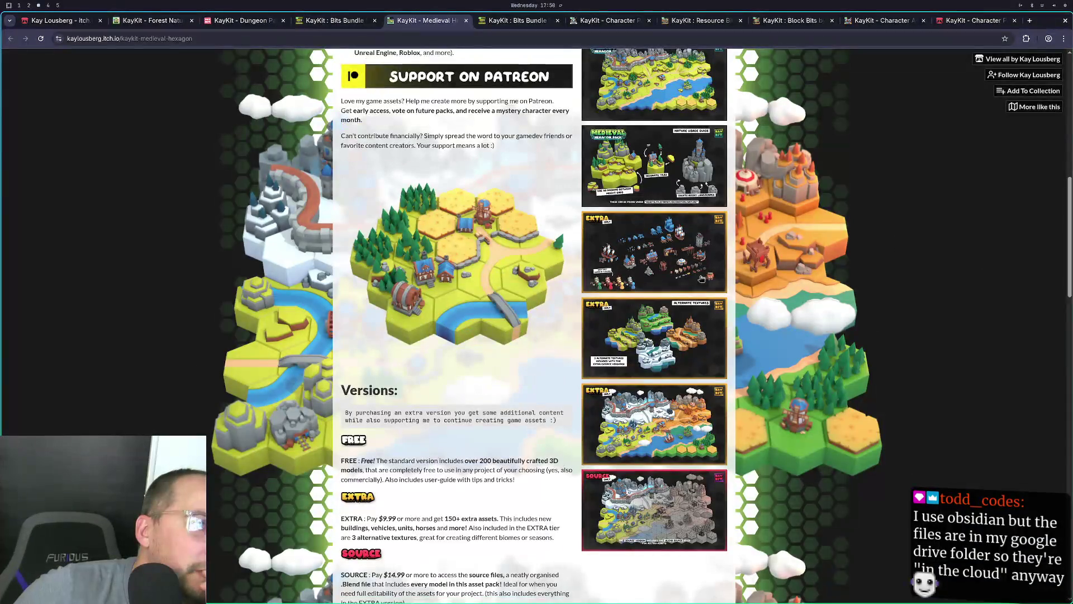
left_click(692, 274)
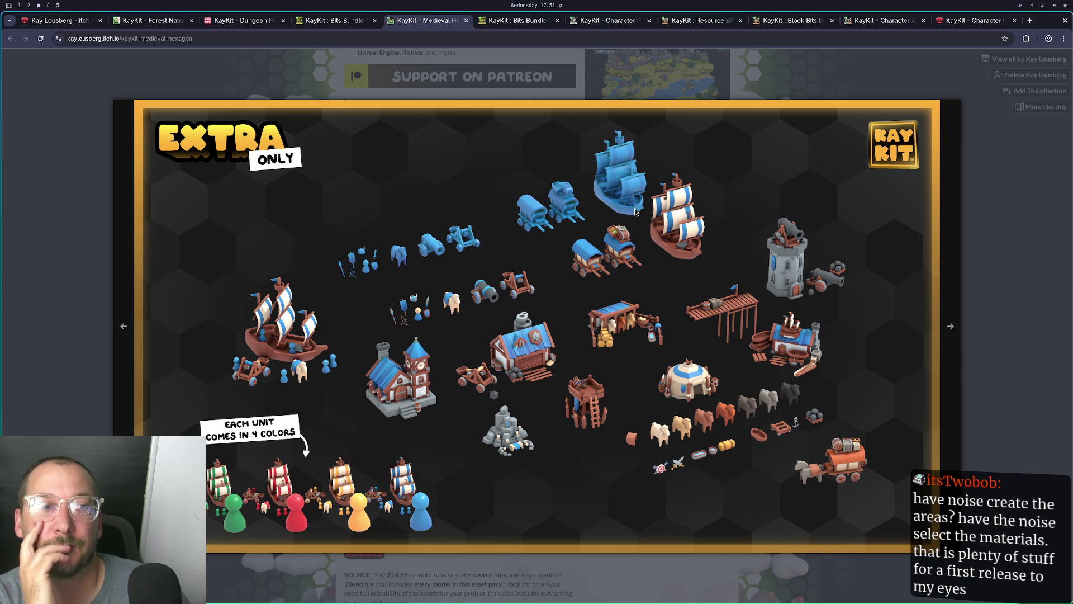
left_click(728, 190)
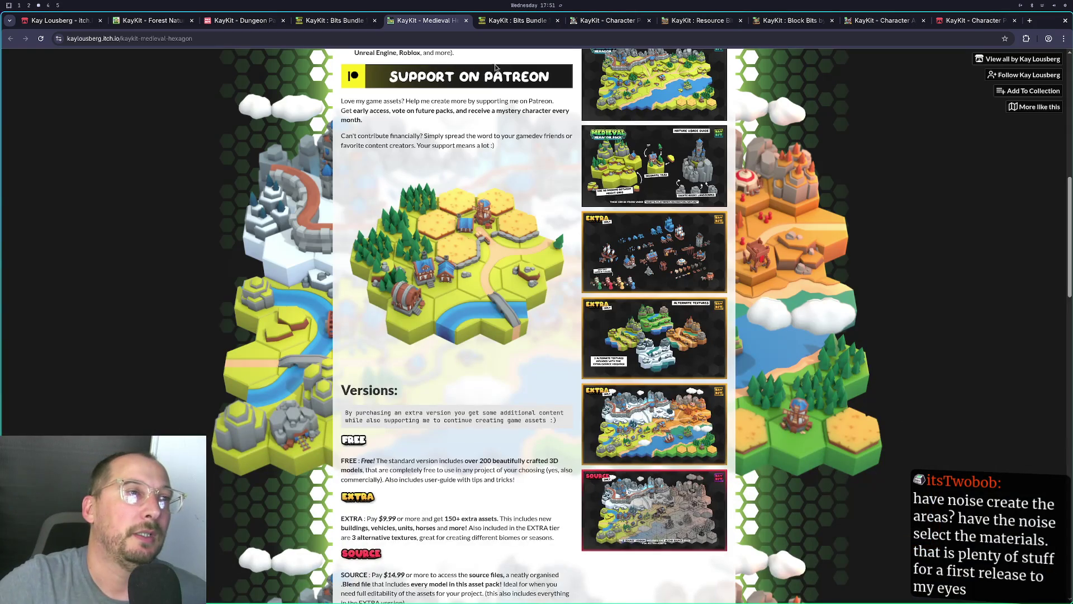
Reopen the Buildings screenshot, copy the image to the clipboard, and close the lightbox
scroll(729, 190, "up", 3)
scroll(728, 190, "up", 7)
left_click(657, 282)
right_click(657, 285)
left_click(695, 319)
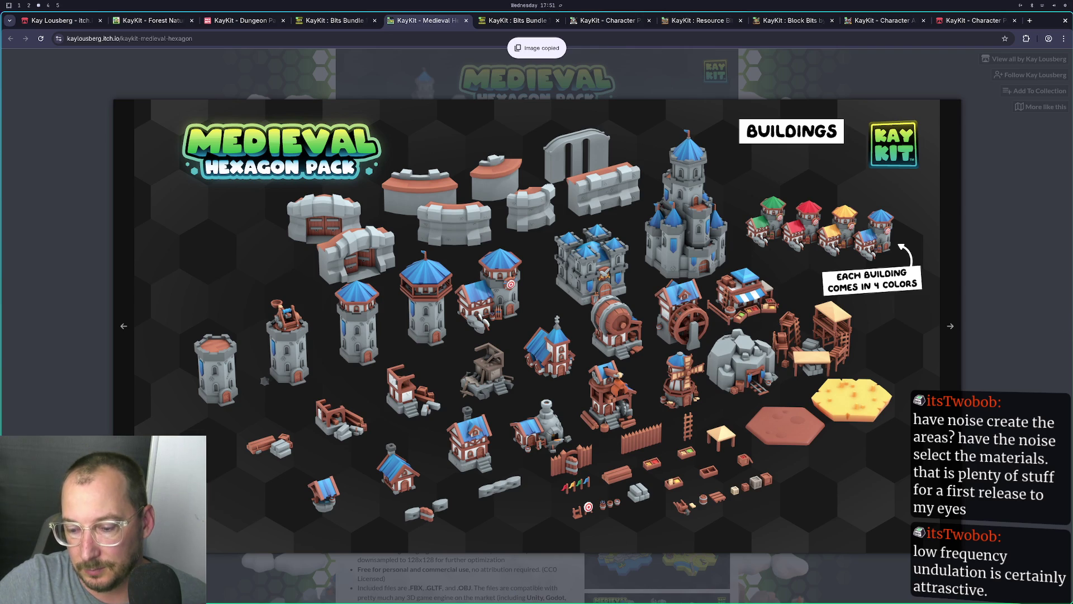
key("Escape")
Paste the copied Medieval Hexagon Buildings image onto the Excalidraw board
key("super+2")
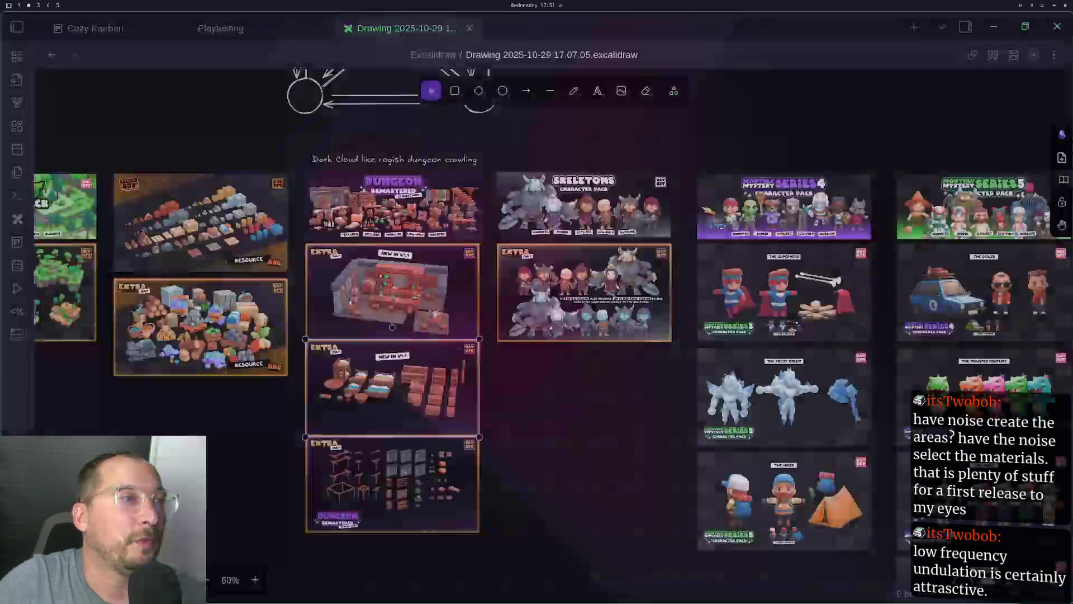
scroll(537, 335, "right", 10)
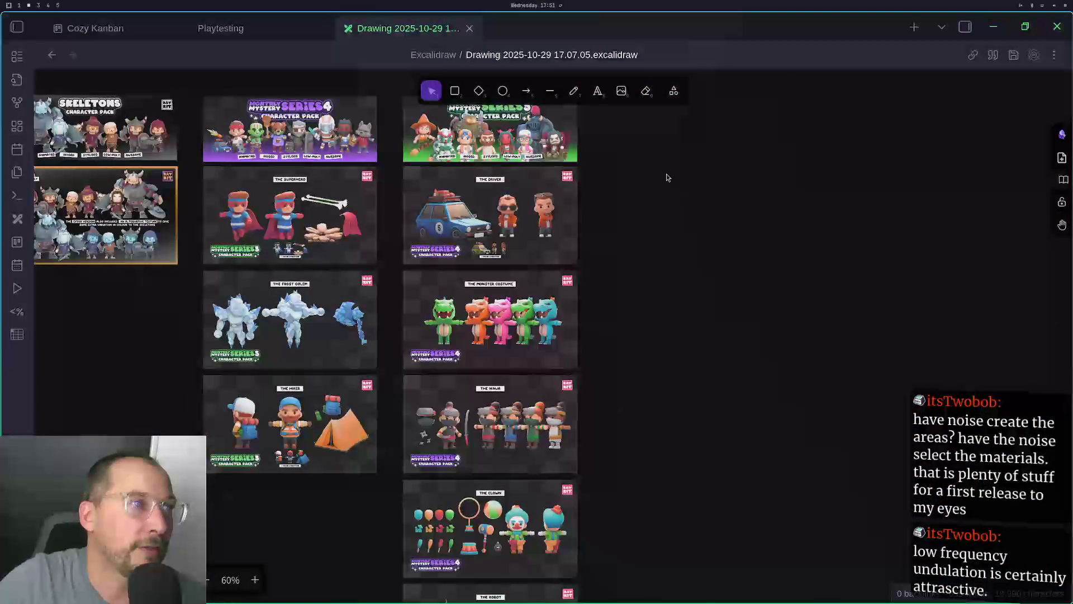
scroll(666, 174, "up", 3)
key("ctrl+v")
Move it under the Overworld packs, shrink to column width, then return to the browser
scroll(595, 351, "left", 10)
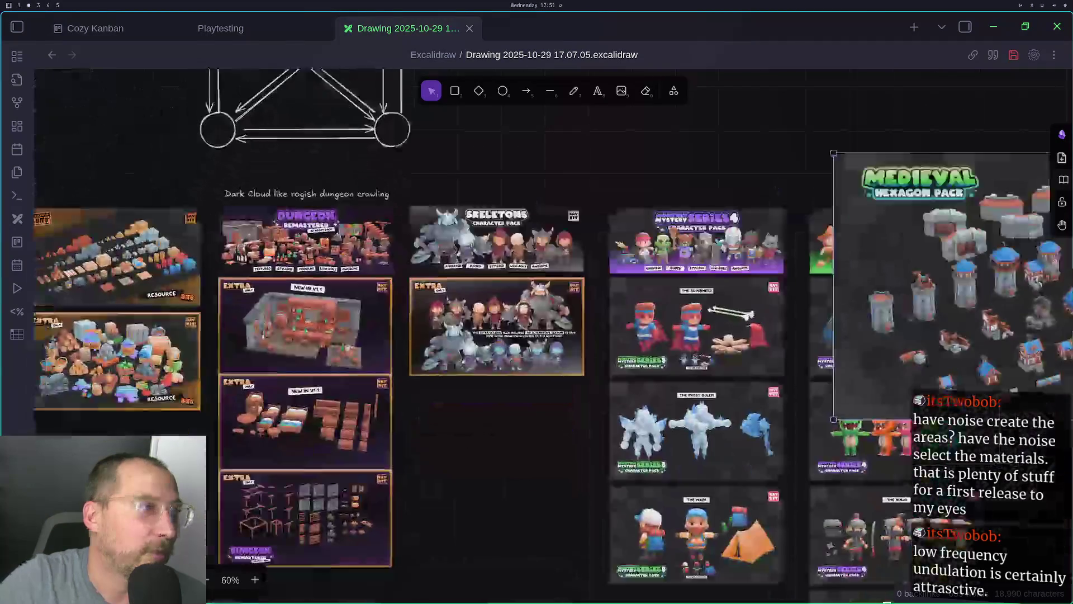
scroll(888, 238, "down", 1)
mouse_move(889, 238)
left_mouse_down()
mouse_move(266, 489)
mouse_move(602, 410)
mouse_move(550, 354)
mouse_move(553, 372)
left_mouse_up()
scroll(266, 490, "left", 8)
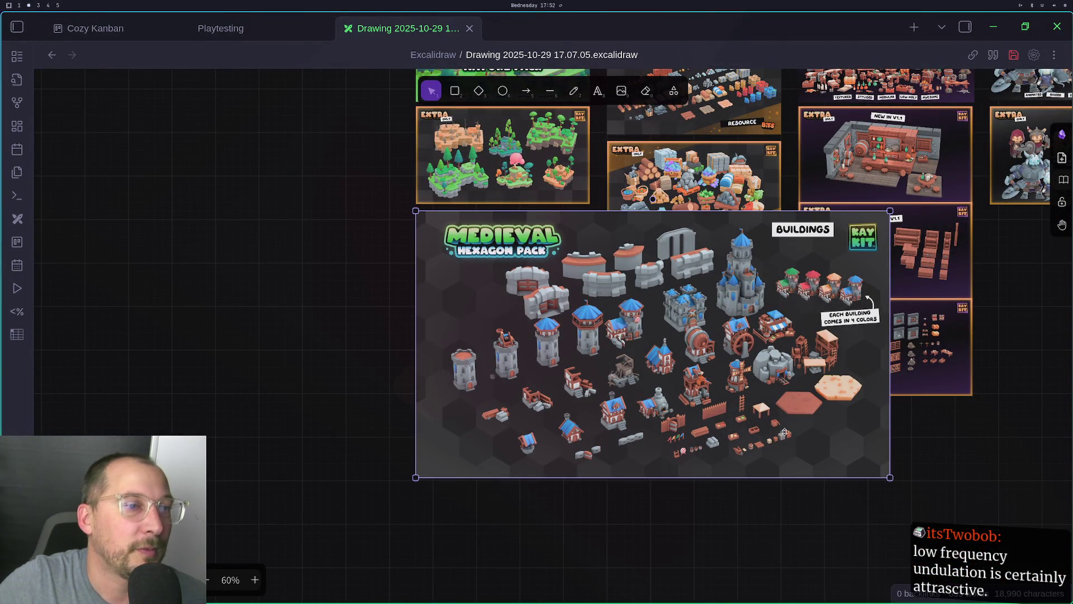
left_click_drag(890, 478, 590, 308)
left_click(667, 335)
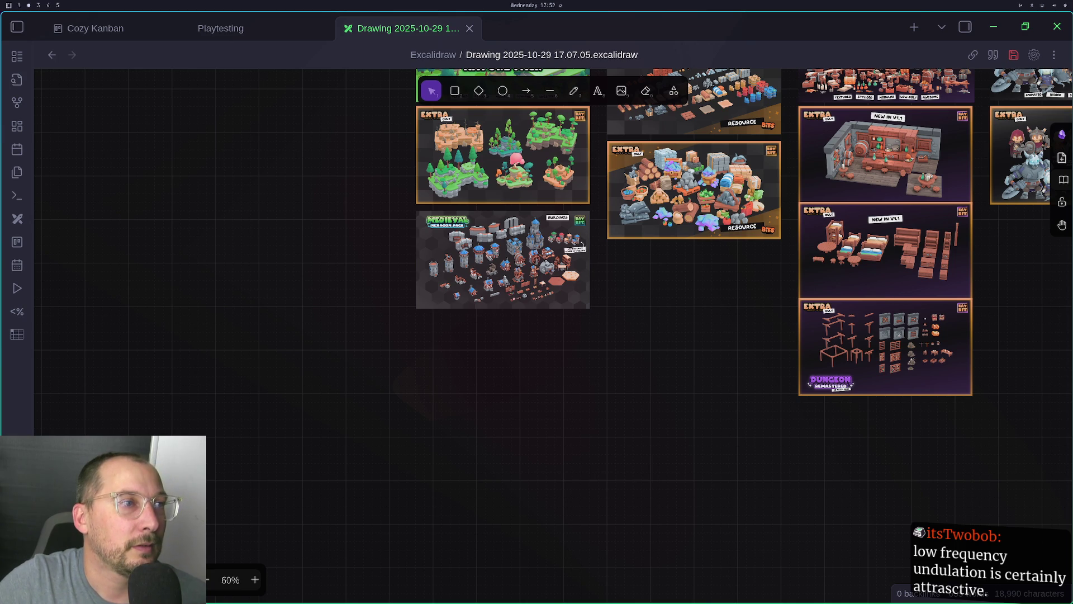
key("ctrl+shift+Tab")
key("super+3")
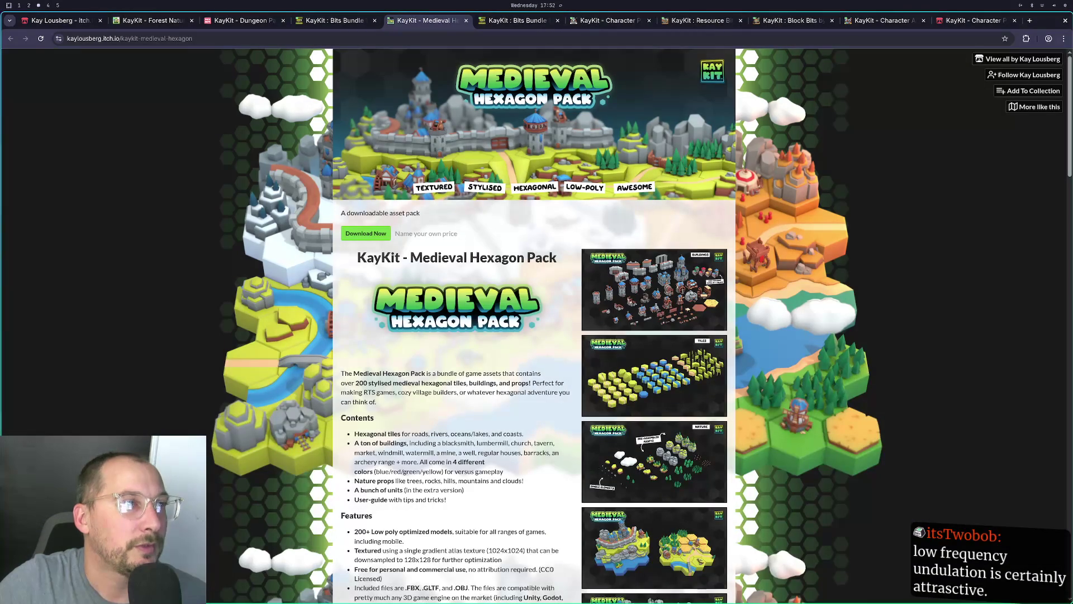
Enlarge the Medieval Hexagon EXTRA units screenshot and copy the image
scroll(671, 403, "down", 7)
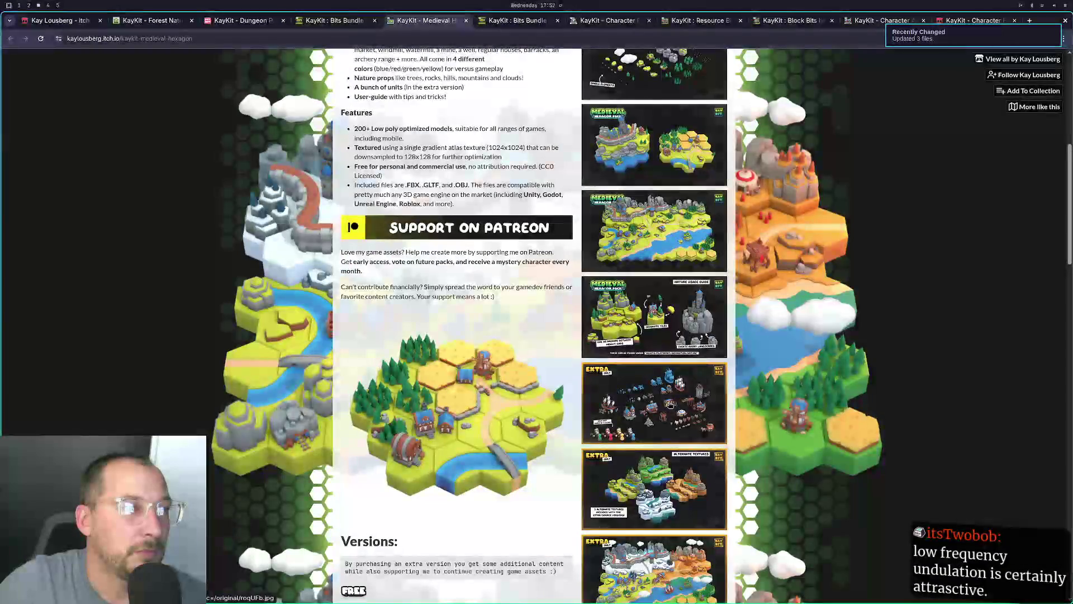
left_click(669, 403)
right_click(615, 334)
left_click(644, 370)
Return to Obsidian and bring up the Excalidraw drawing tab
key("super+1")
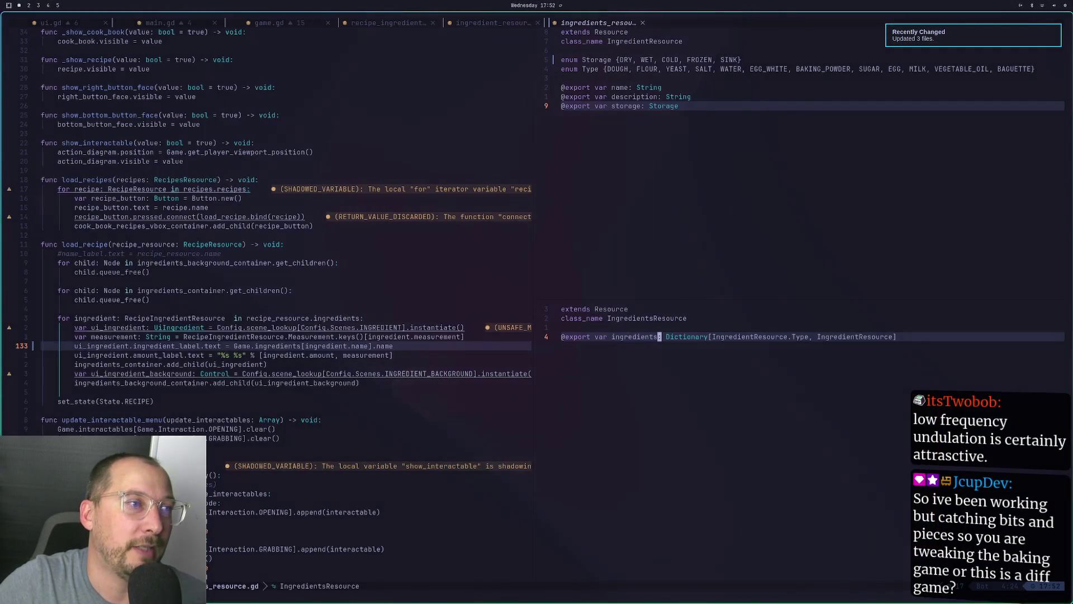
key("super+2")
key("super+3")
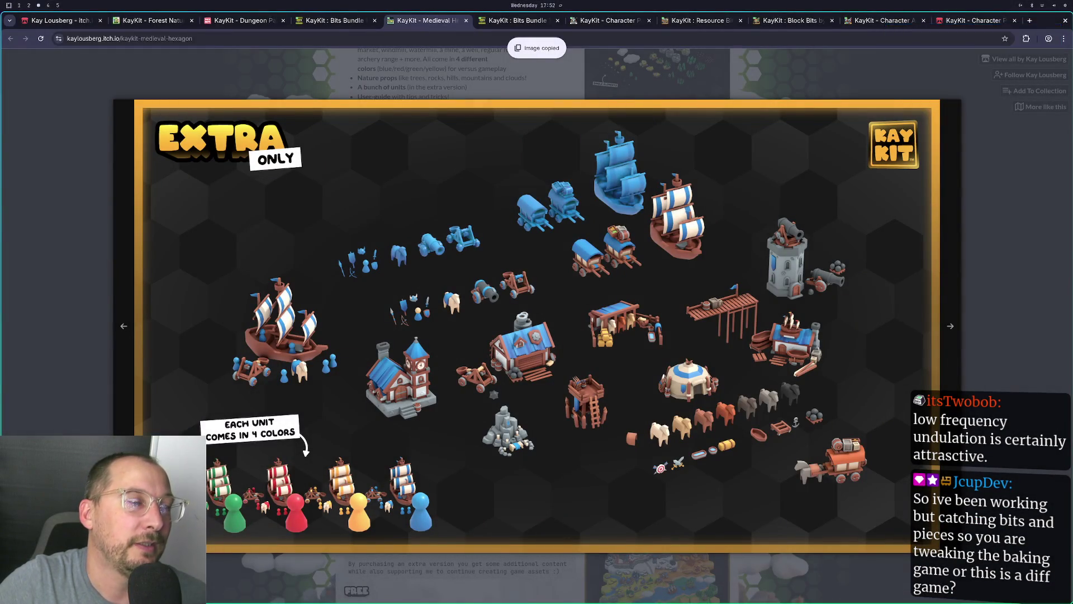
key("super+2")
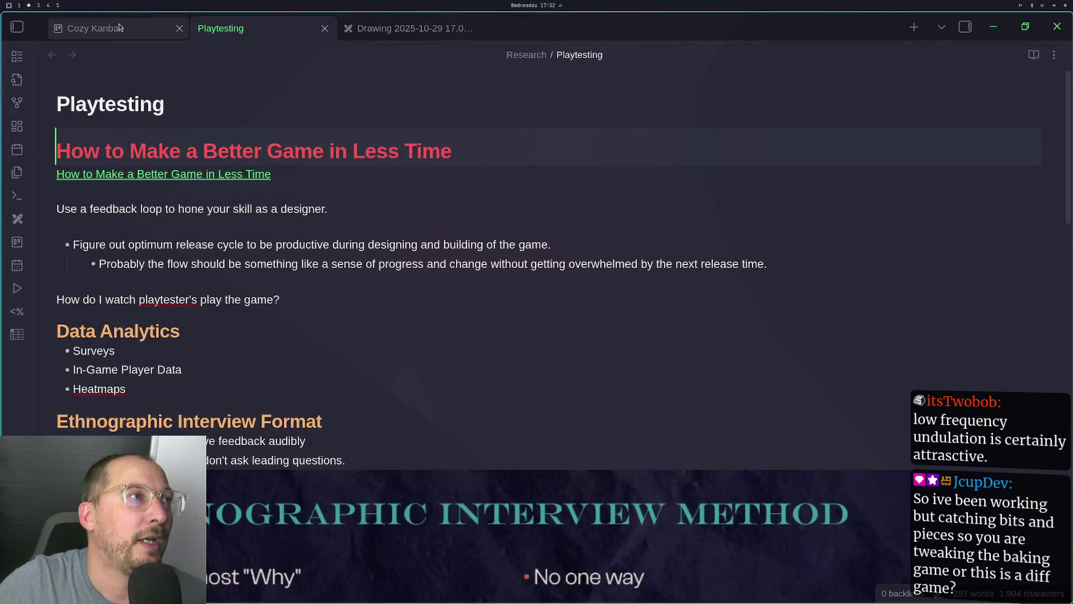
left_click(119, 27)
left_click(405, 28)
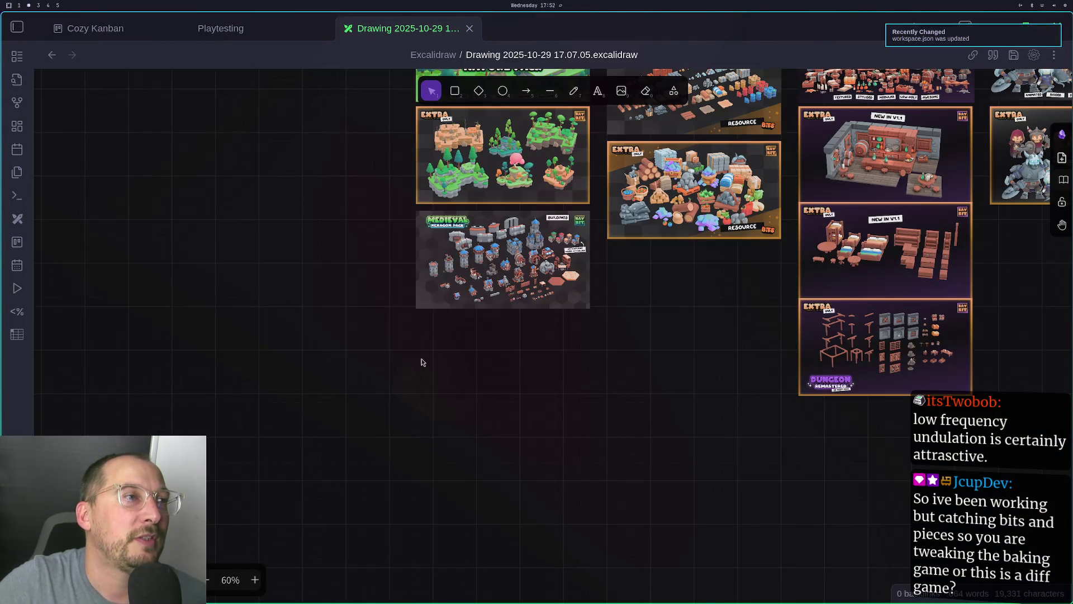
Paste the EXTRA units image below the Medieval Hexagon image and shrink it to column width
key("ctrl+v")
mouse_move(421, 362)
left_mouse_down()
mouse_move(659, 474)
mouse_move(663, 448)
left_mouse_up()
left_click_drag(889, 582, 590, 413)
left_click(326, 332)
Select the Extra resource image in the second column and pan to the Mystery Series packs
scroll(341, 329, "up", 3)
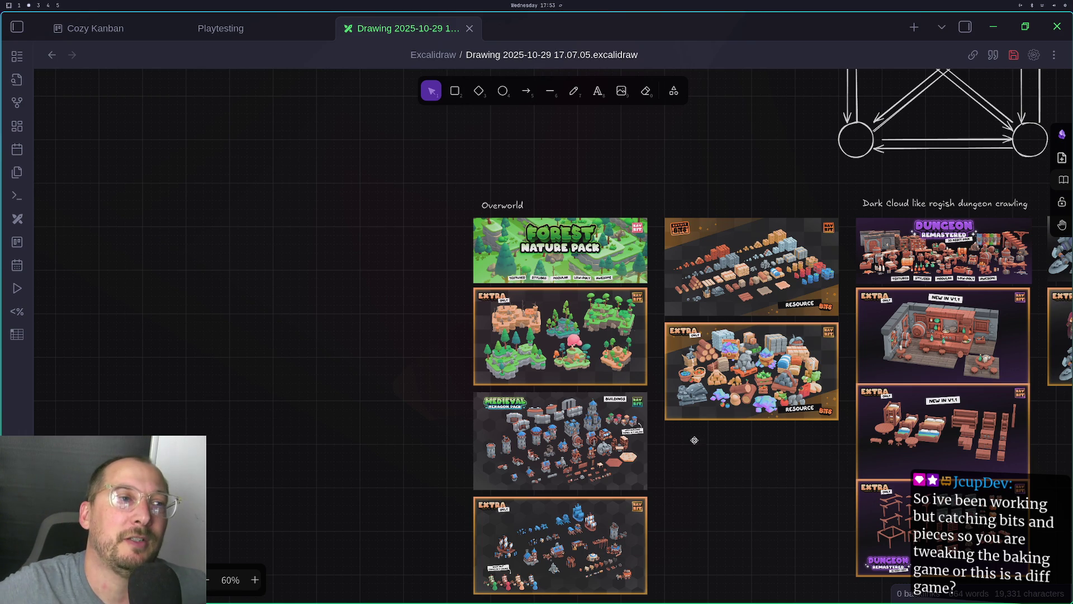
left_click(792, 394)
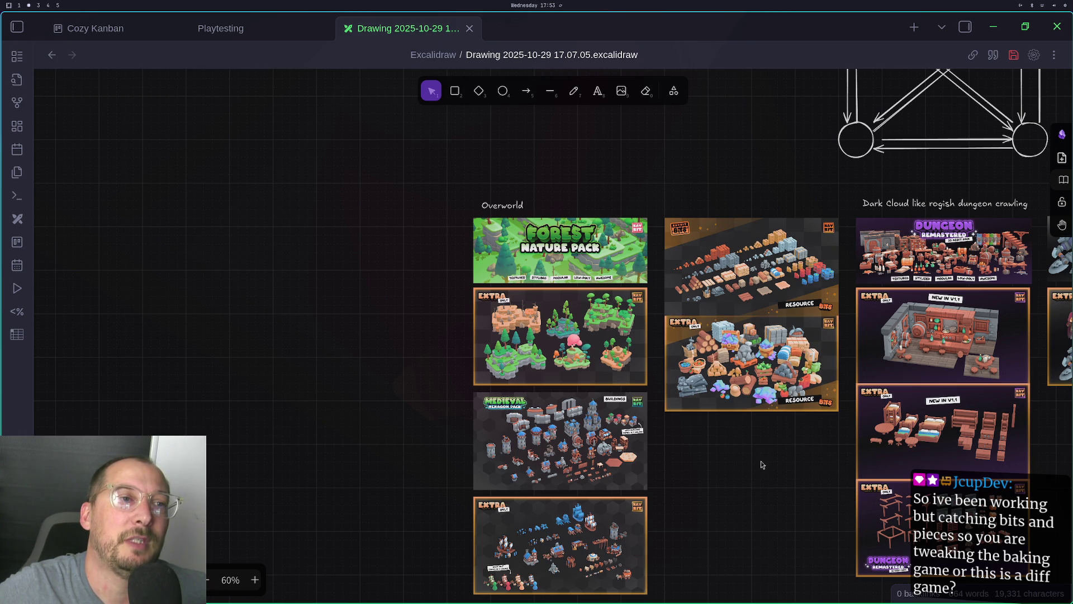
mouse_move(757, 470)
left_mouse_down()
mouse_move(557, 450)
mouse_move(259, 503)
left_mouse_up()
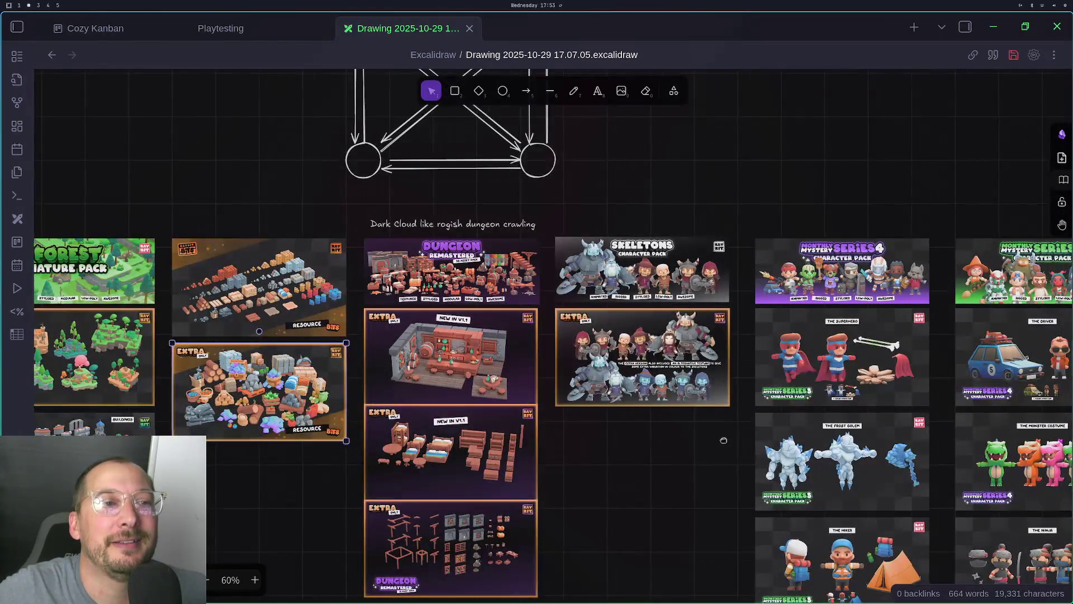
left_click_drag(738, 443, 522, 371)
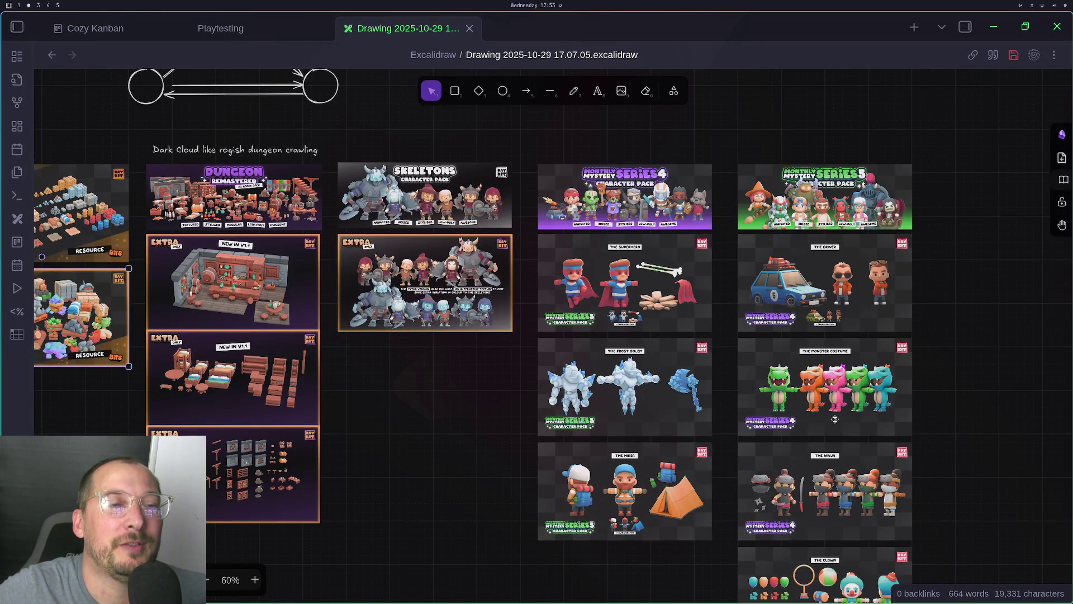
scroll(835, 419, "down", 5)
scroll(749, 433, "up", 4)
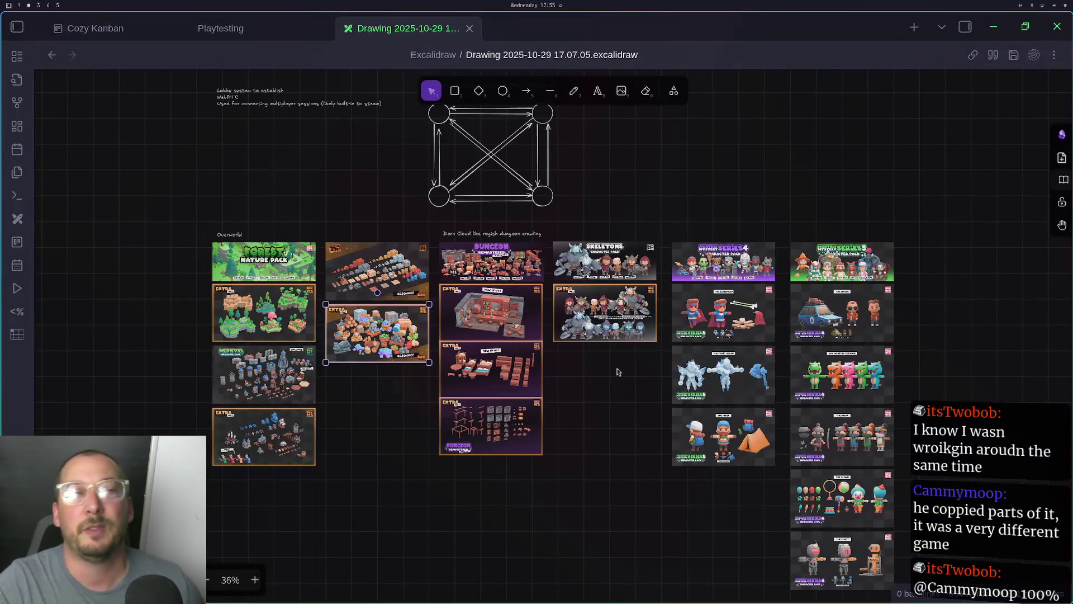
key("super+4")
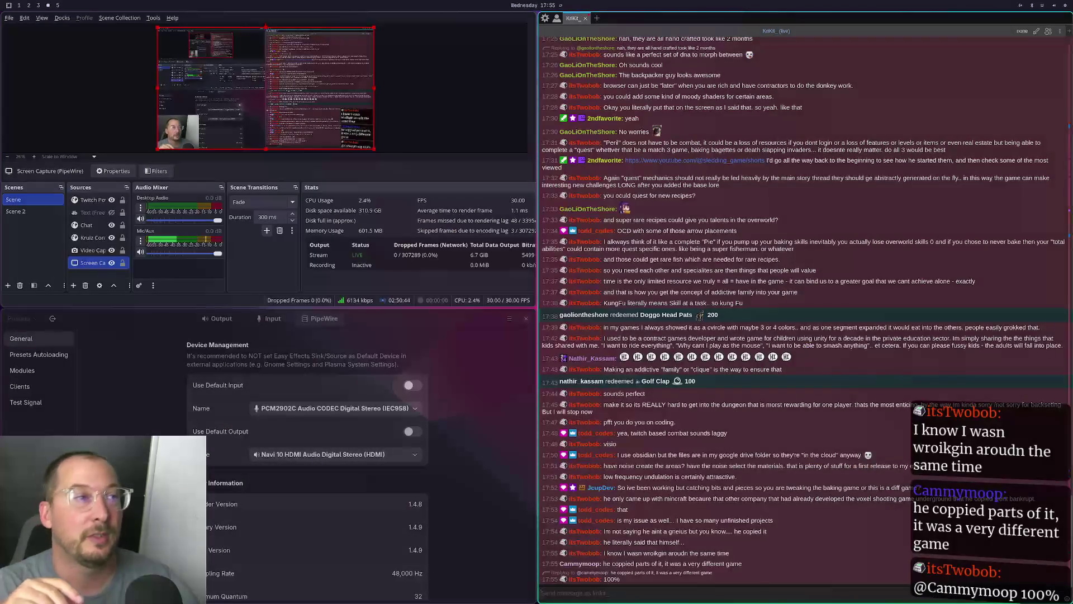
key("super+1")
key("super+2")
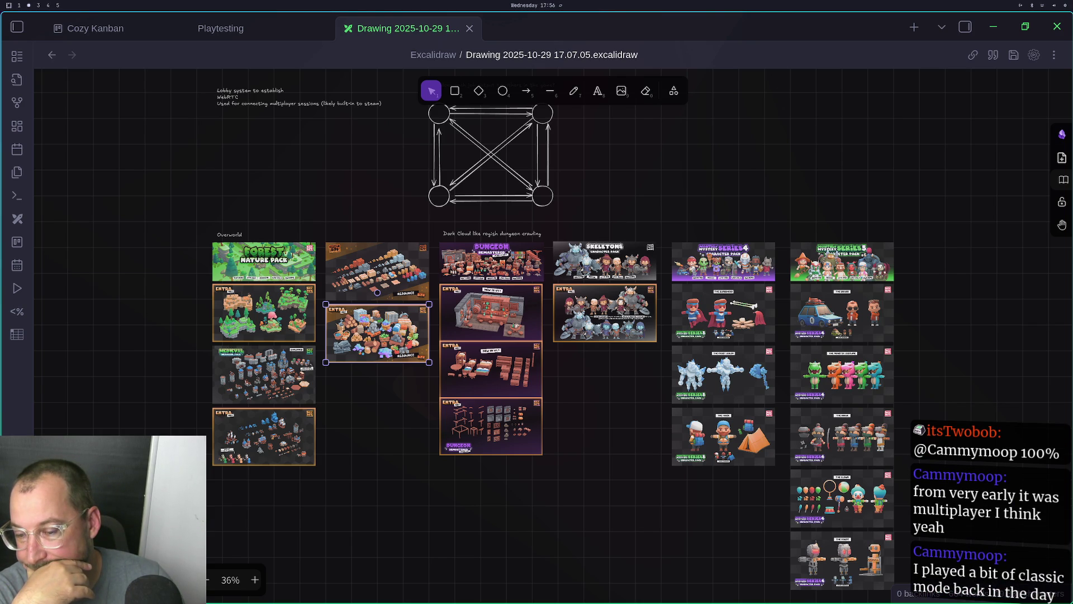
Close the enlarged EXTRA ONLY screenshot on the KayKit page, then leave the browser
key("super+3")
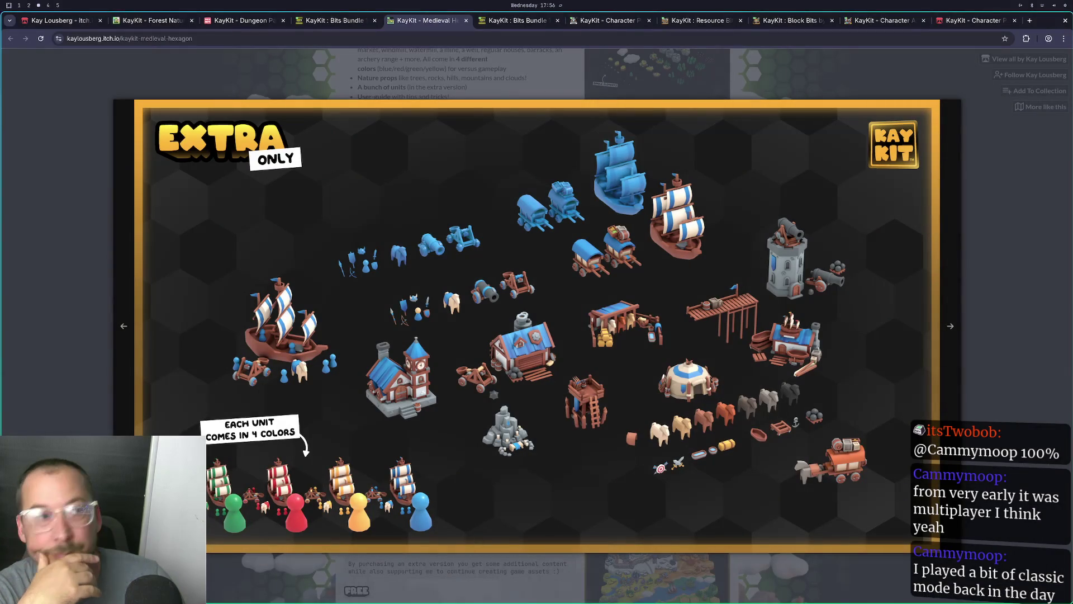
key("super+4")
key("super+3")
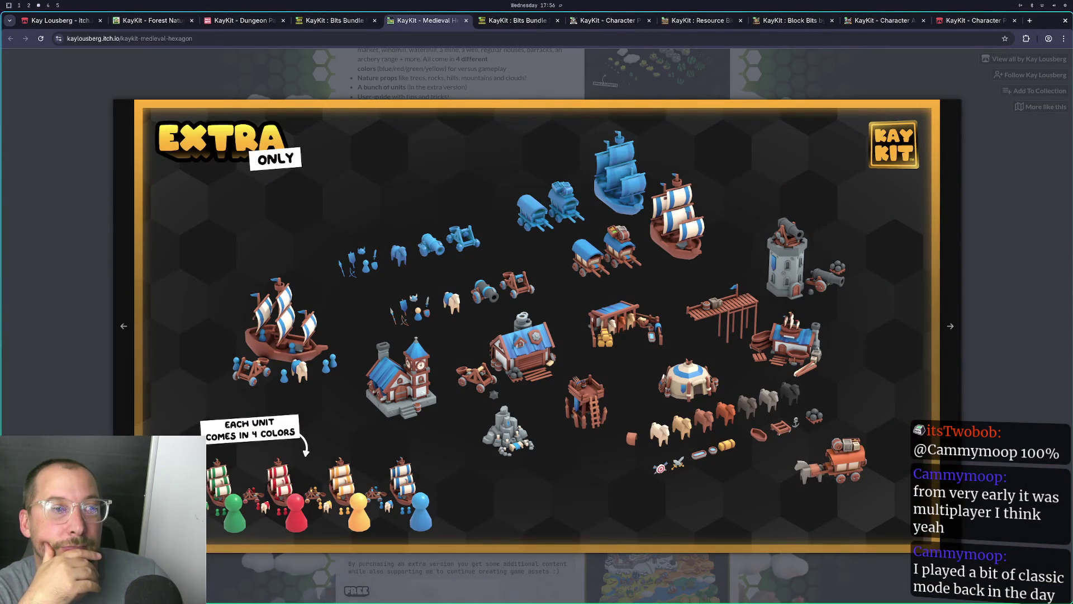
key("Escape")
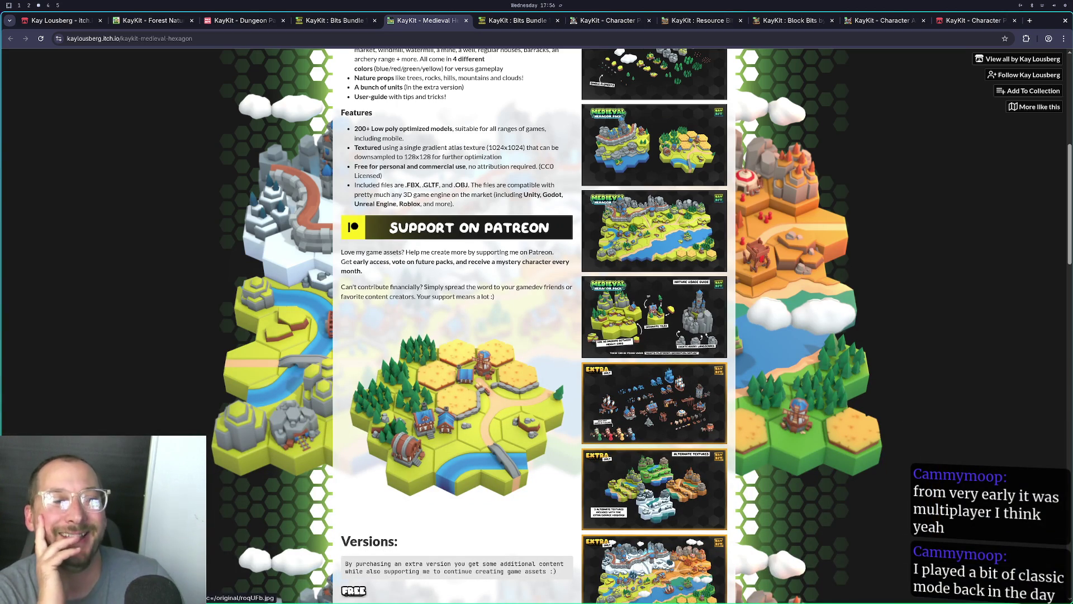
key("super+1")
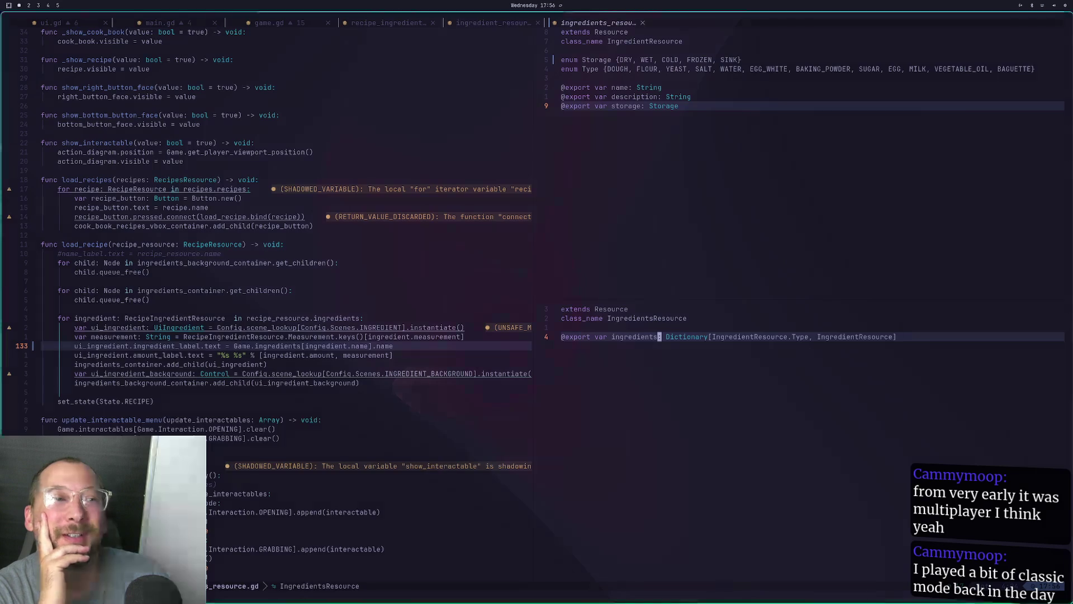
Switch workspaces with Super+2 to bring the Obsidian Excalidraw board with the asset-pack columns back into view
key("super+2")
key("super+1")
key("super+2")
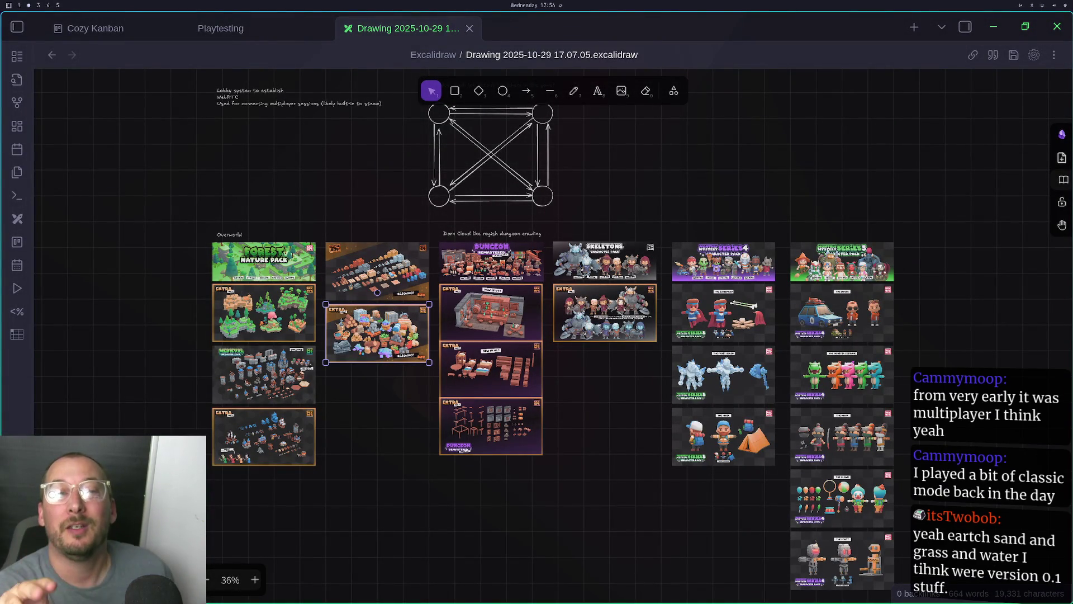
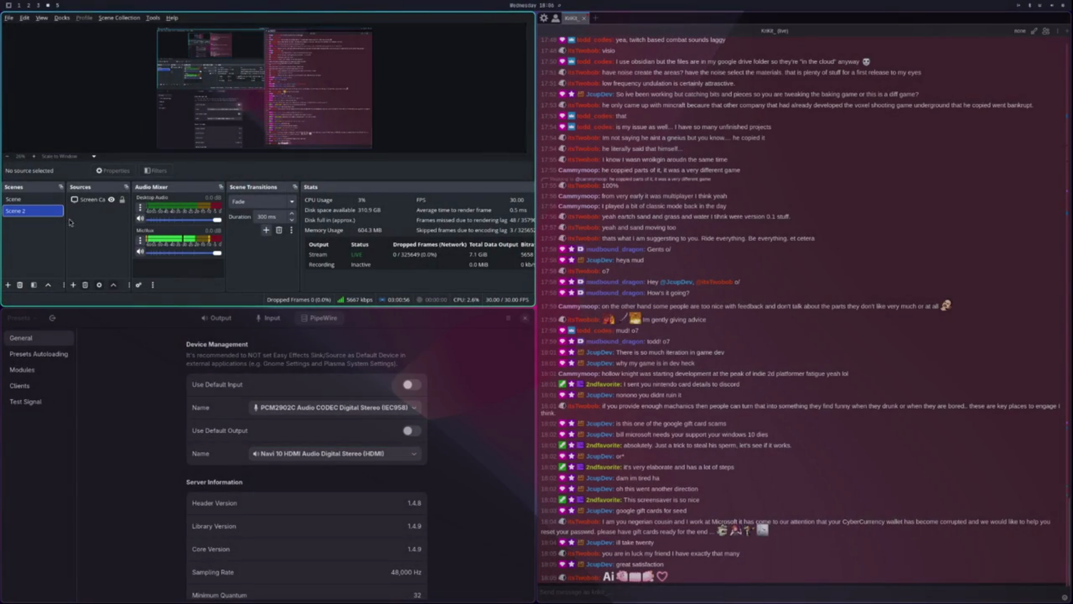
Switch to workspace 2, where the Excalidraw drawing is open in Obsidian
key("super+2")
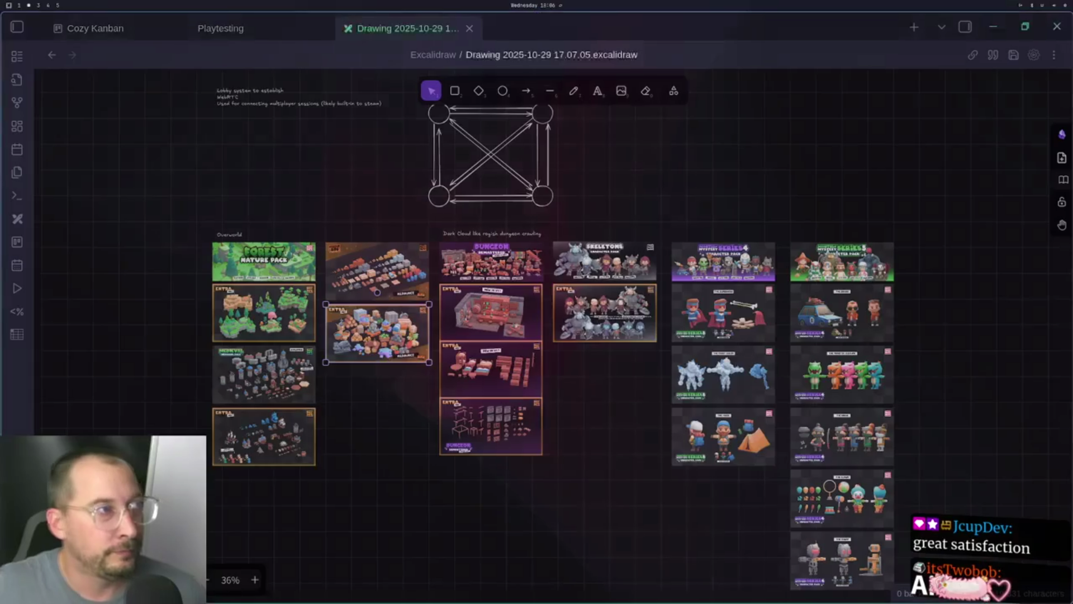
Glance through workspaces 1–4, return to workspace 2, and re-centre the Excalidraw board
key("super+1")
key("super+2")
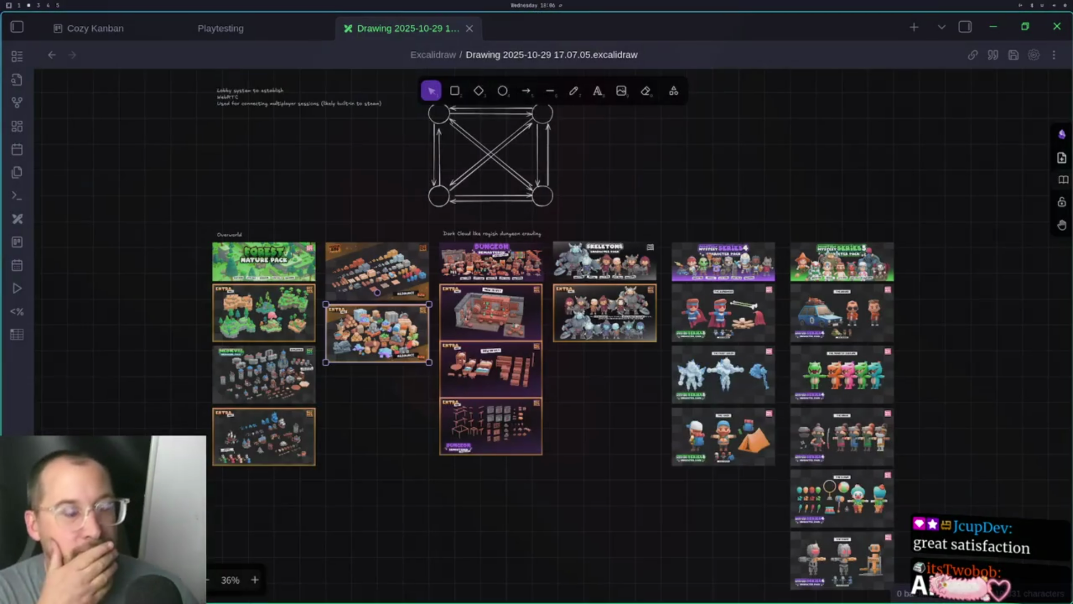
key("super+3")
key("super+4")
key("super+2")
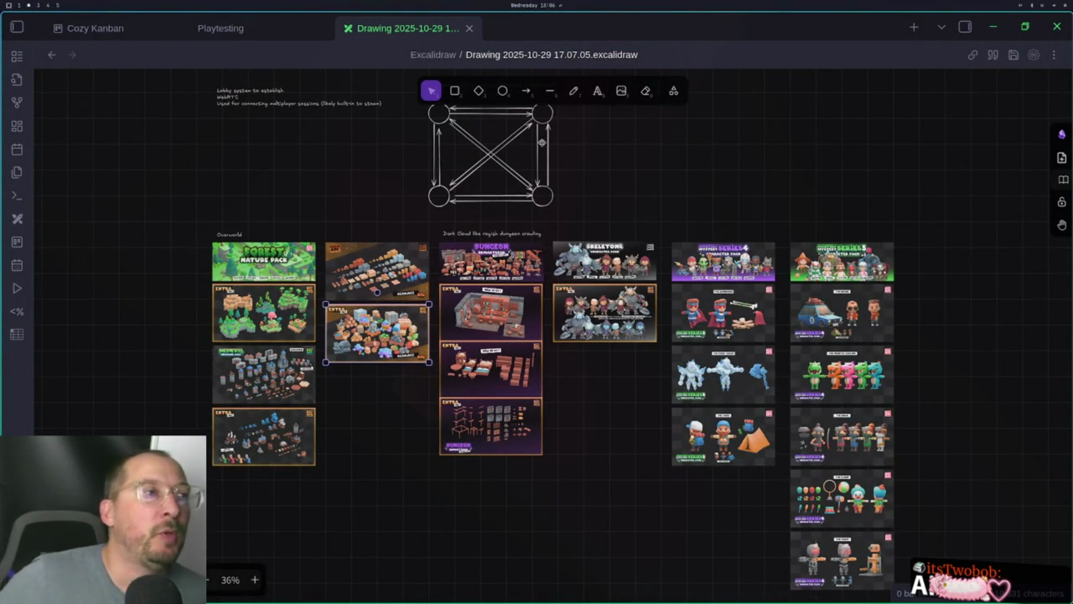
scroll(582, 190, "up", 3)
scroll(582, 190, "right", 3)
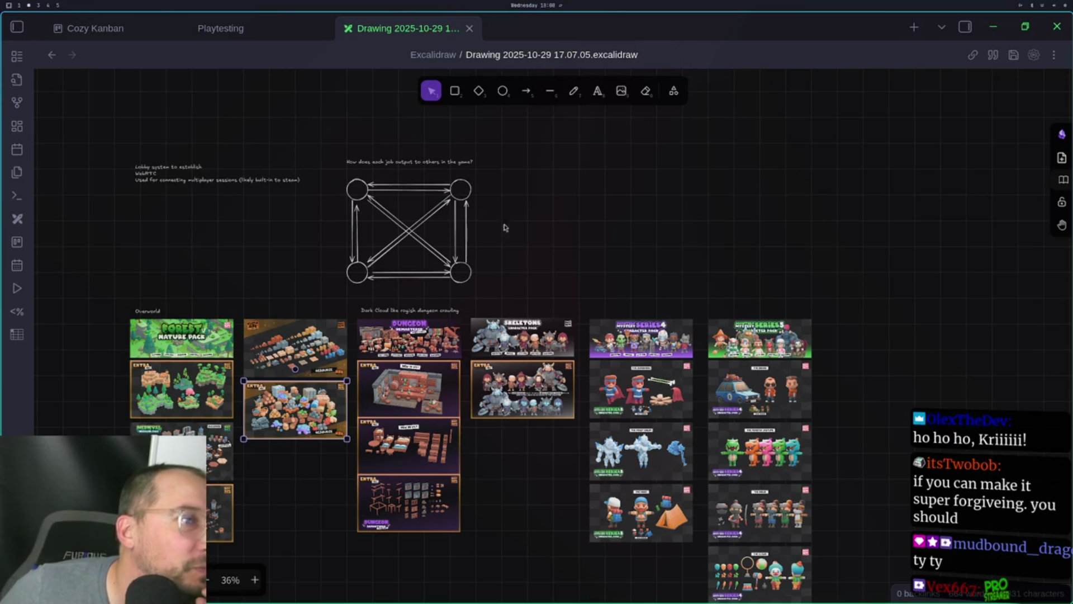
Re-centre on the job diagram and start a text box above the asset images reading Miner
scroll(503, 209, "right", 3)
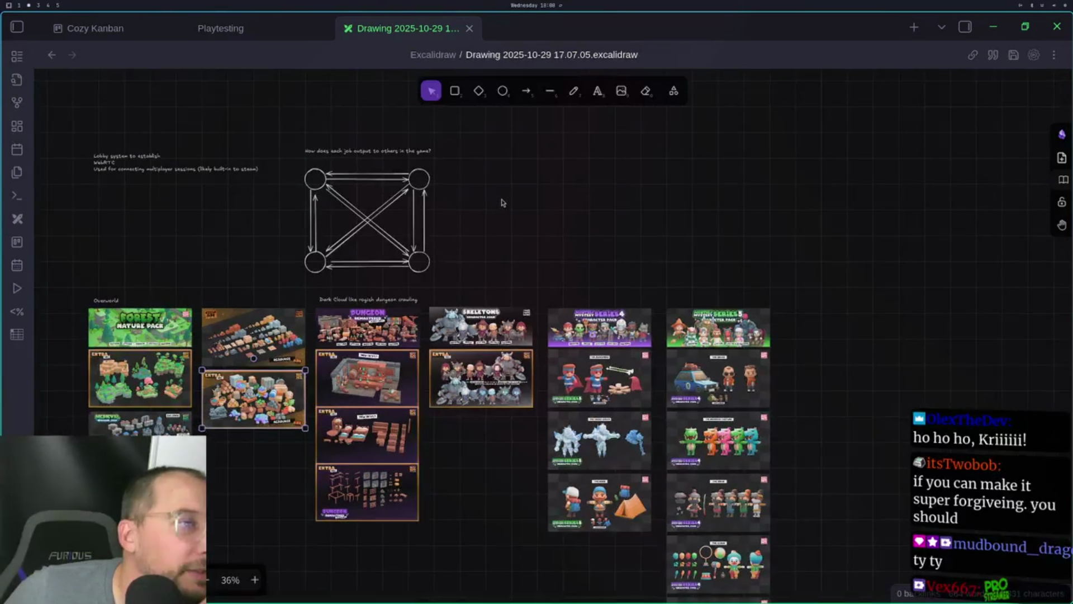
mouse_move(501, 202)
left_mouse_down()
mouse_move(608, 175)
mouse_move(638, 184)
left_mouse_up()
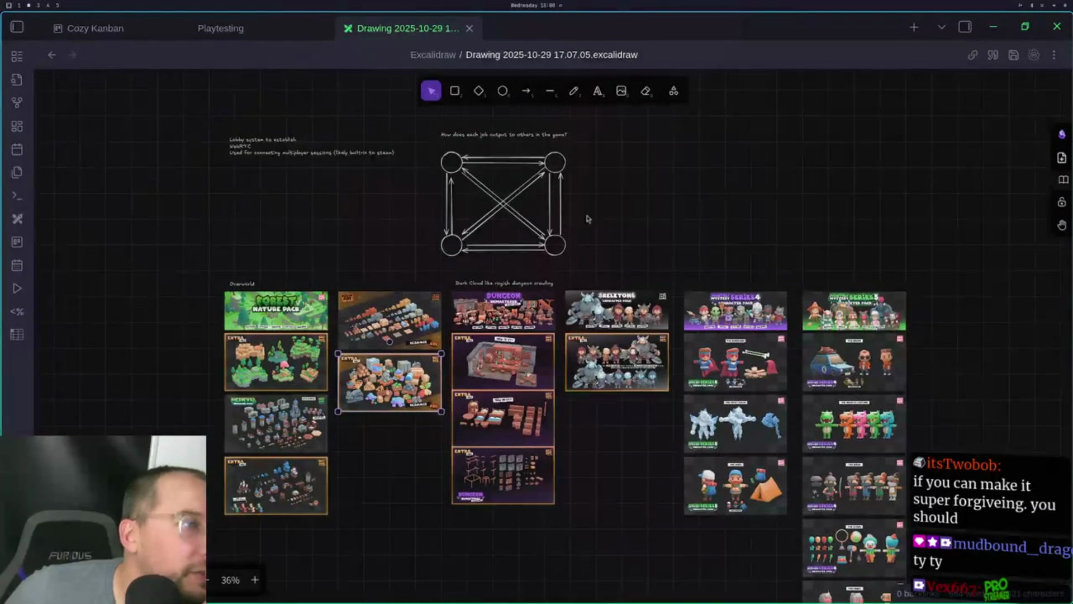
scroll(366, 323, "up", 5)
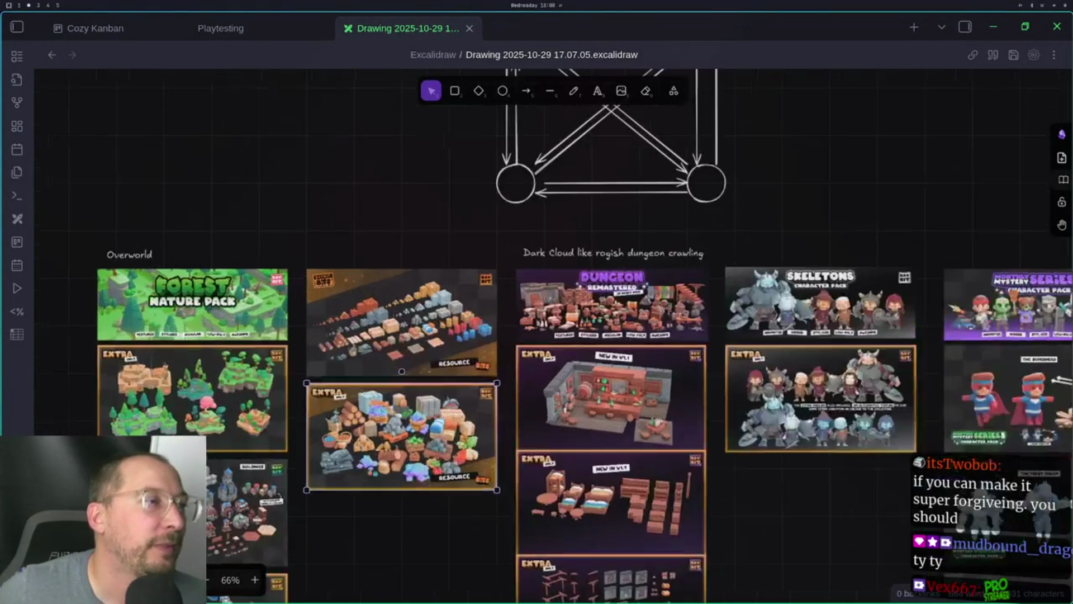
scroll(374, 323, "up", 10)
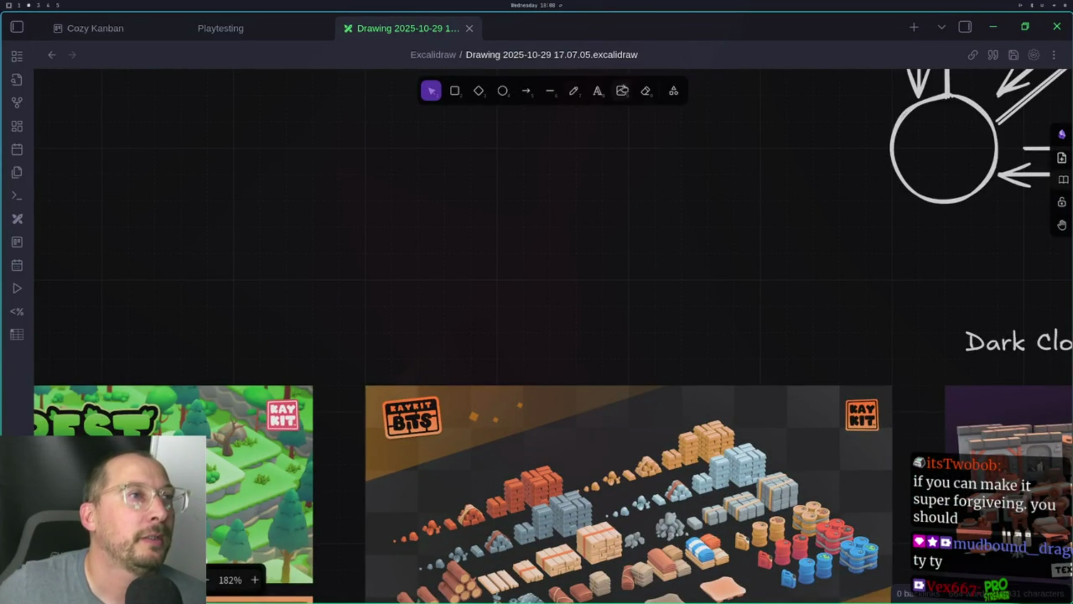
left_click(597, 91)
left_click(411, 158)
type("M")
key("BackSpace")
type("Miner")
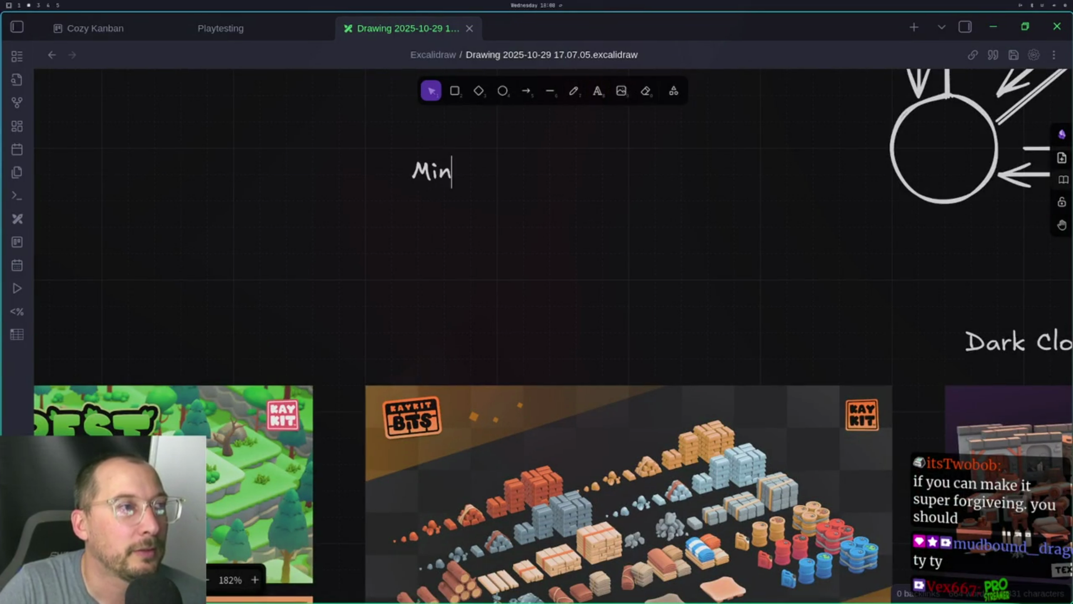
Add Woodcutter, Adventurer and Baker on separate lines below Miner
key("Return")
type("Woodcutter")
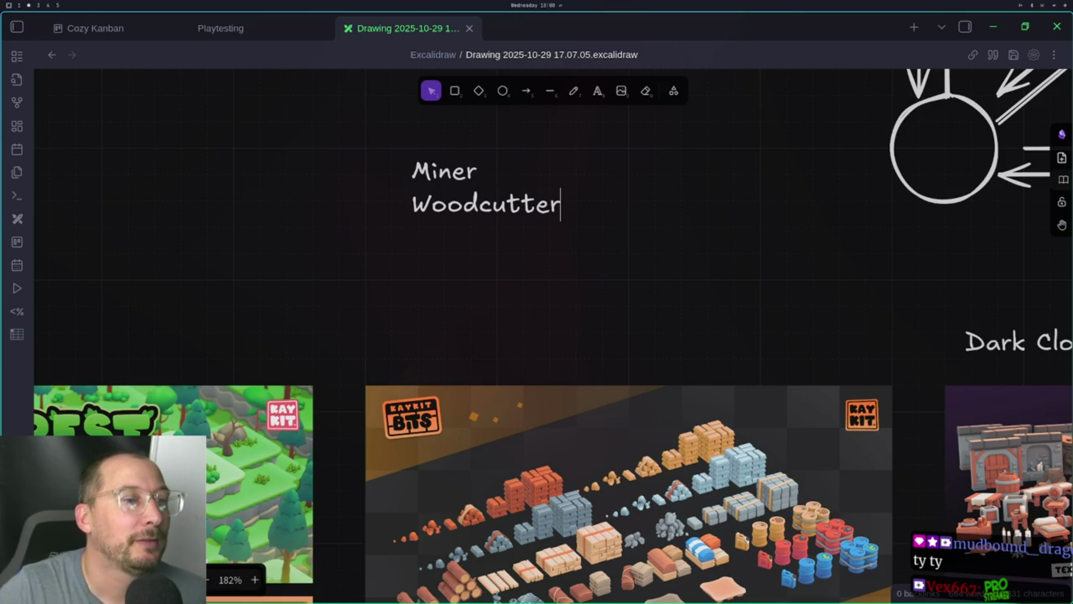
key("Return")
type("ADv")
key("BackSpace")
key("BackSpace")
type("dventurer")
key("Return")
type("Baker")
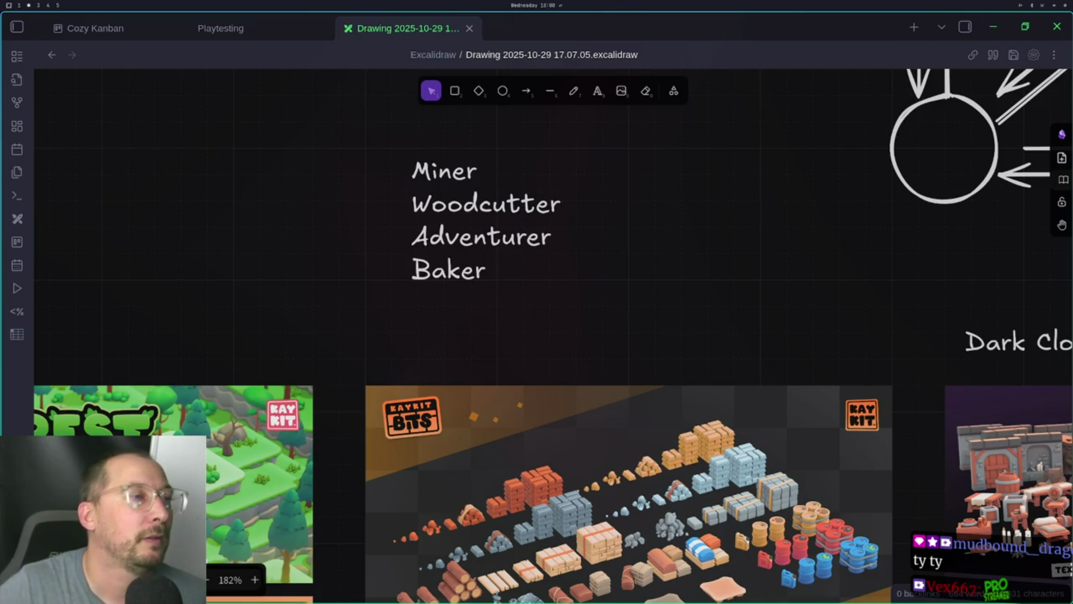
scroll(614, 237, "right", 5)
scroll(615, 237, "down", 1)
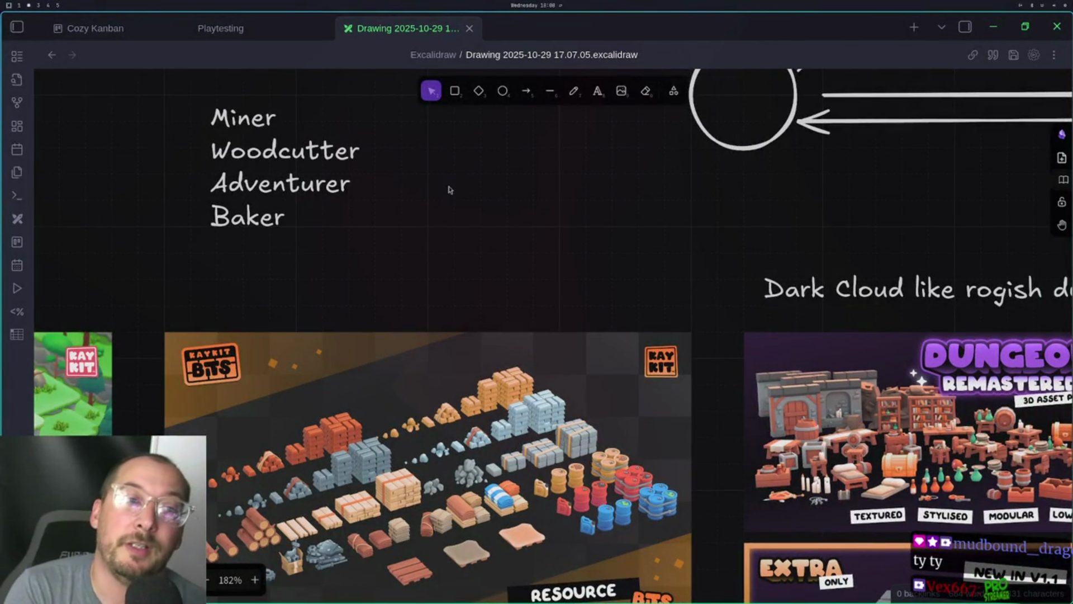
Finish the Miner-to-Baker text element and scroll around the board reviewing the asset images
left_click(449, 189)
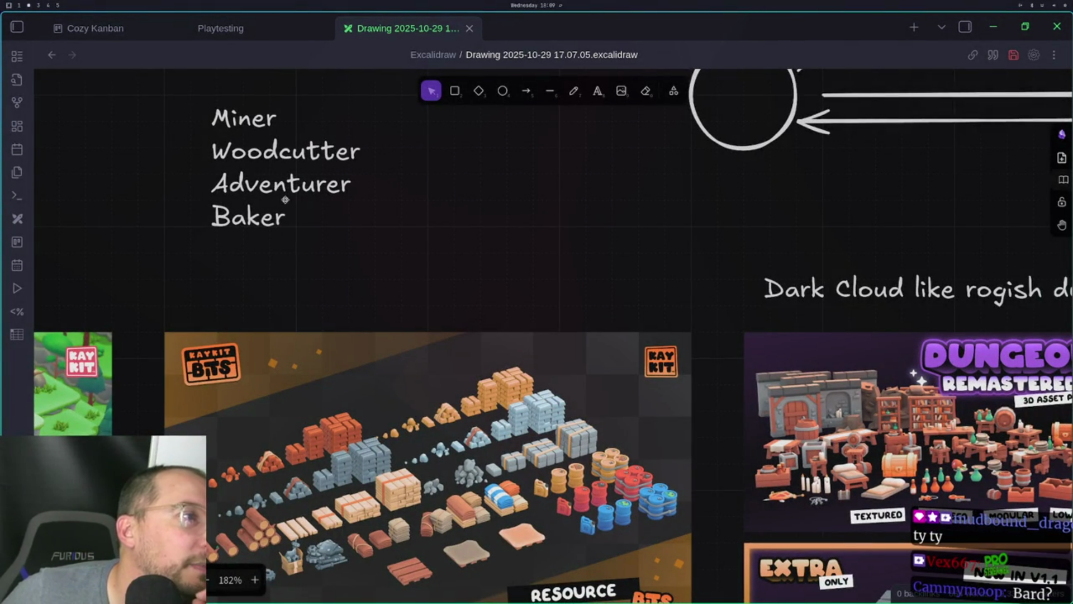
scroll(594, 132, "down", 3)
scroll(594, 132, "left", 2)
scroll(661, 151, "right", 3)
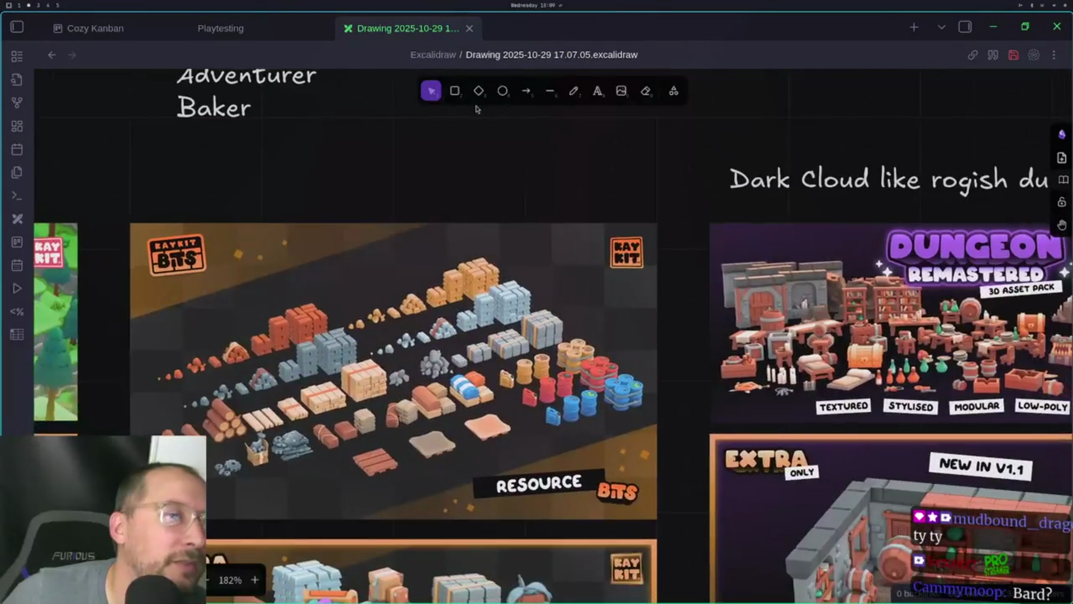
scroll(477, 108, "left", 1)
scroll(575, 124, "right", 4)
scroll(575, 125, "down", 1)
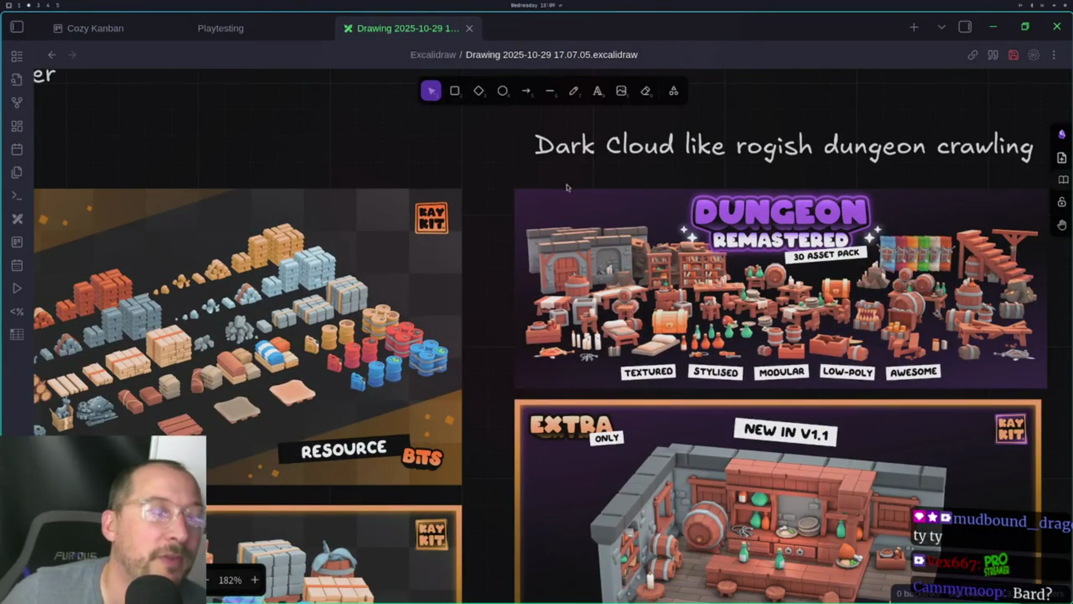
scroll(457, 162, "down", 3)
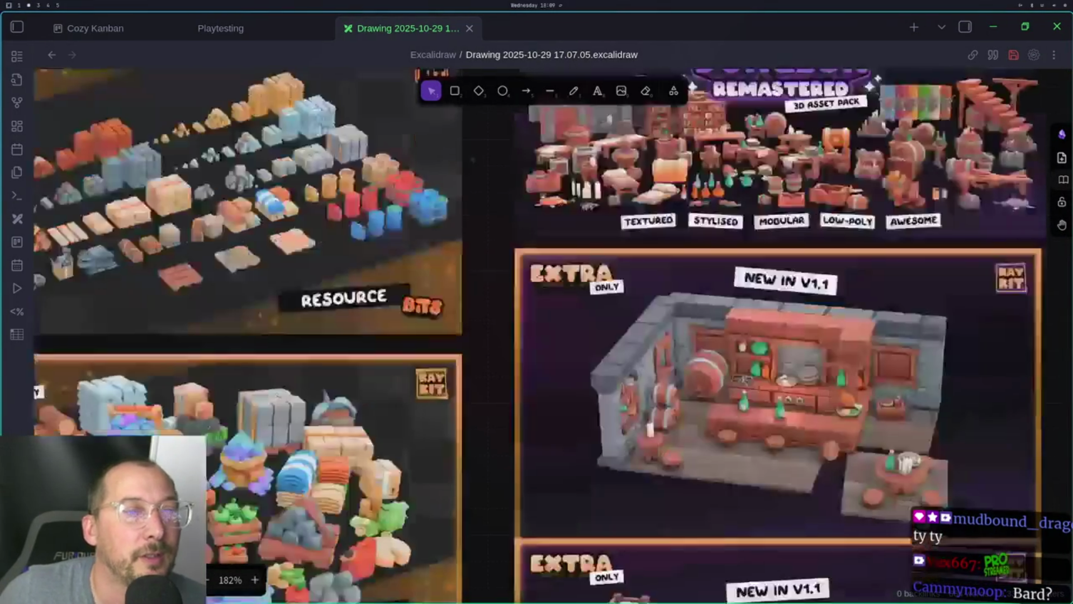
scroll(511, 183, "down", 13)
scroll(498, 210, "up", 2)
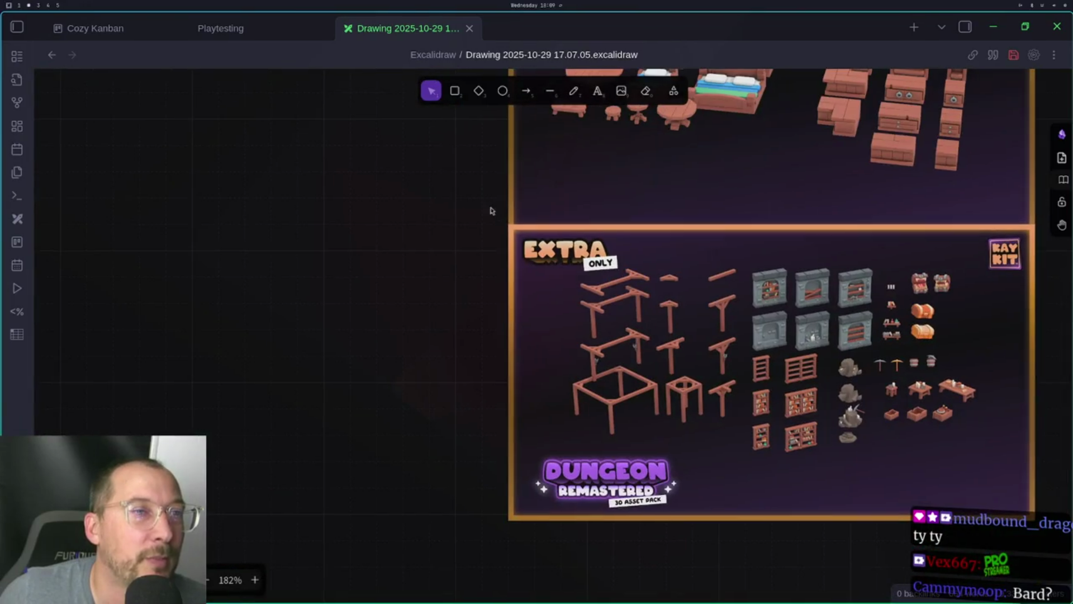
scroll(497, 210, "up", 15)
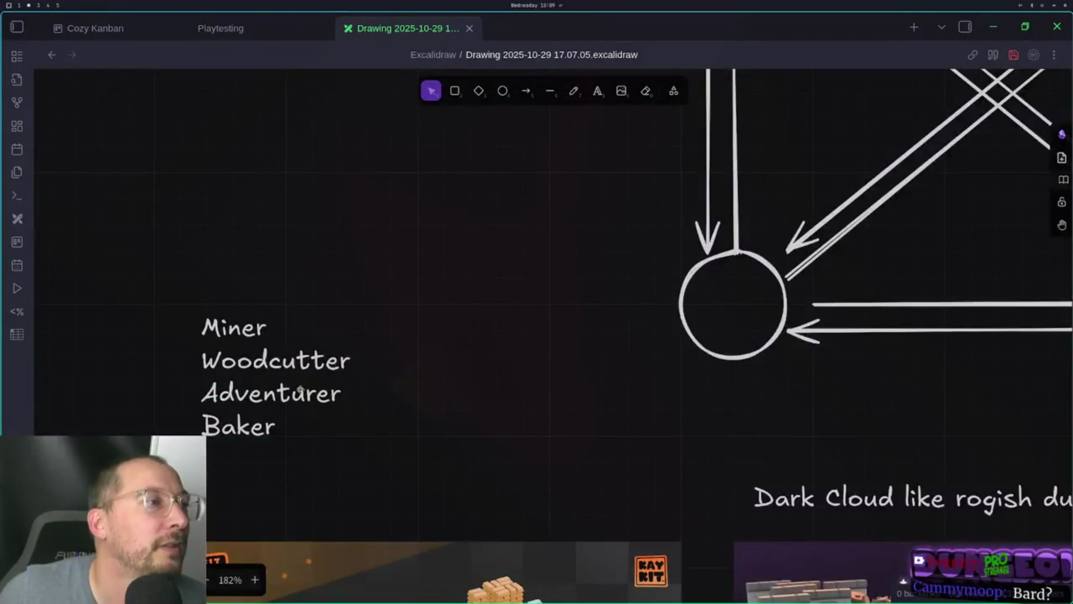
scroll(295, 374, "down", 5)
scroll(299, 285, "up", 2)
Reopen the job list and add a new Smith line below Baker
left_click(273, 268)
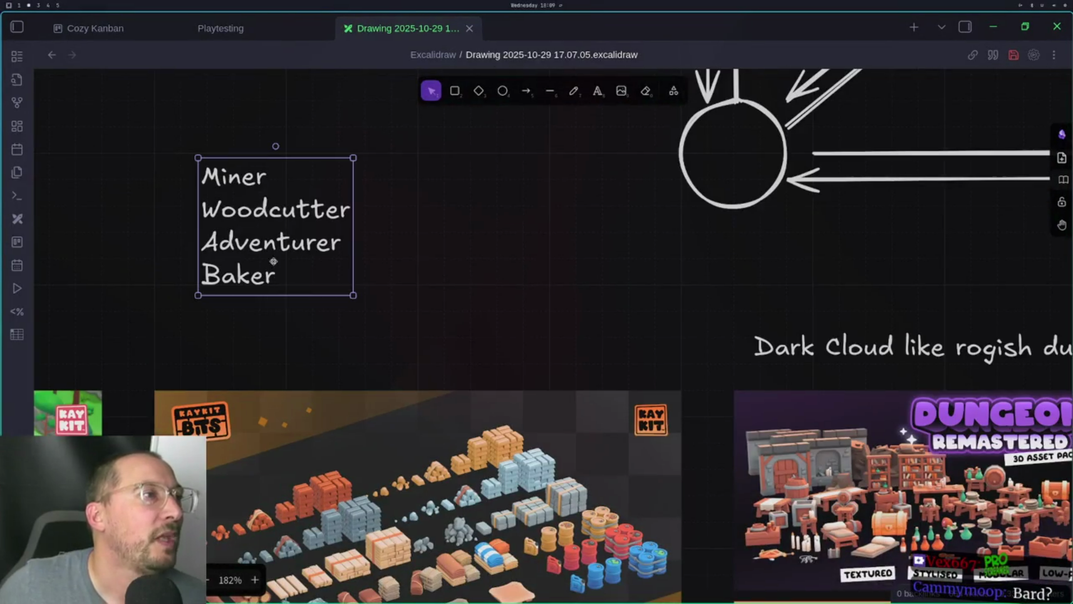
double_click(245, 194)
double_click(260, 266)
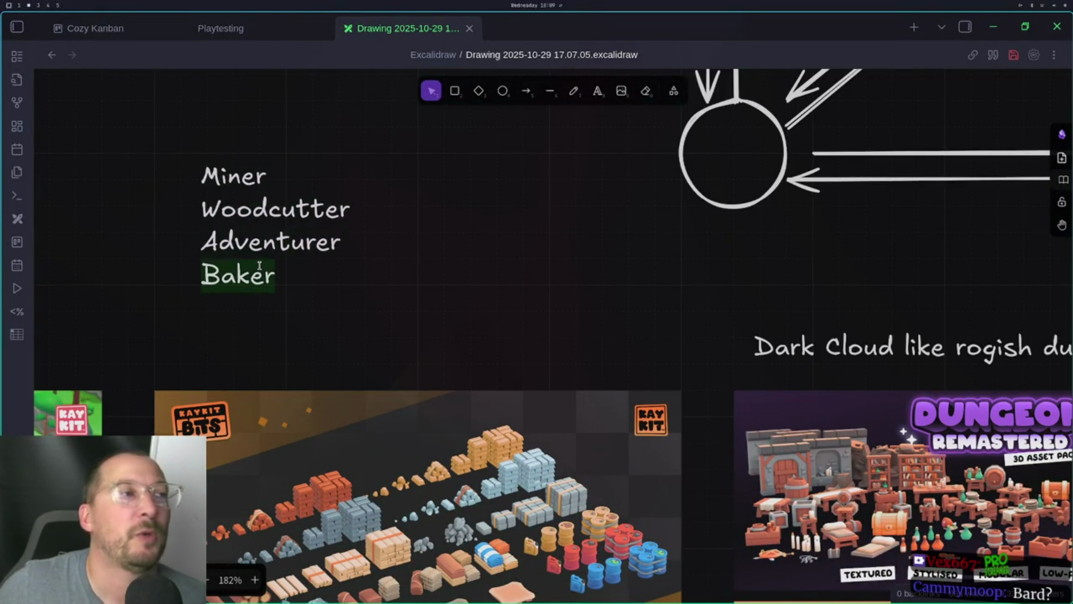
left_click(311, 273)
key("Return")
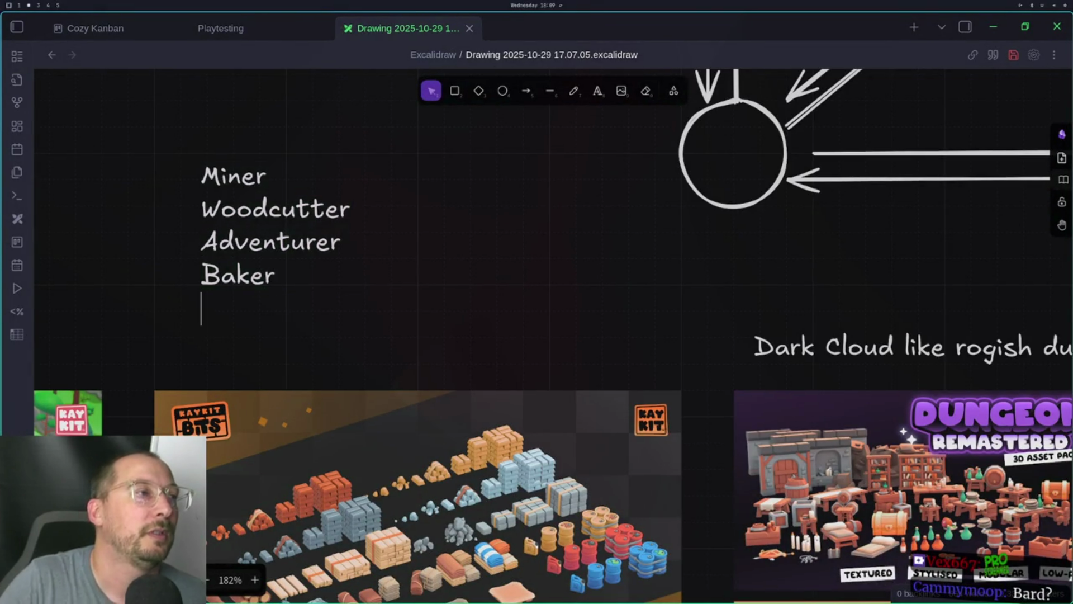
type("S")
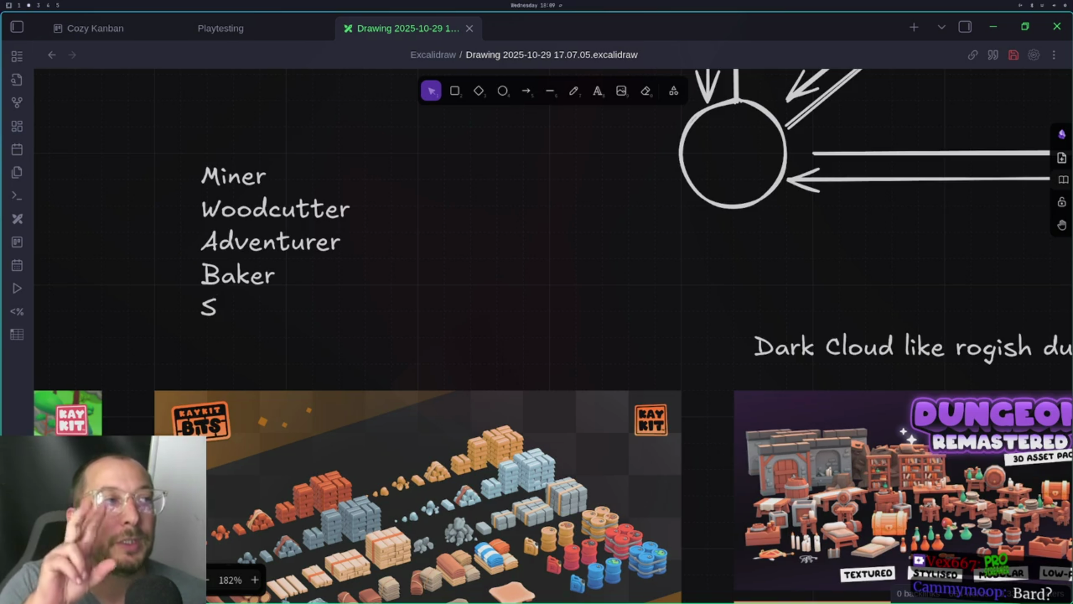
type("mithing")
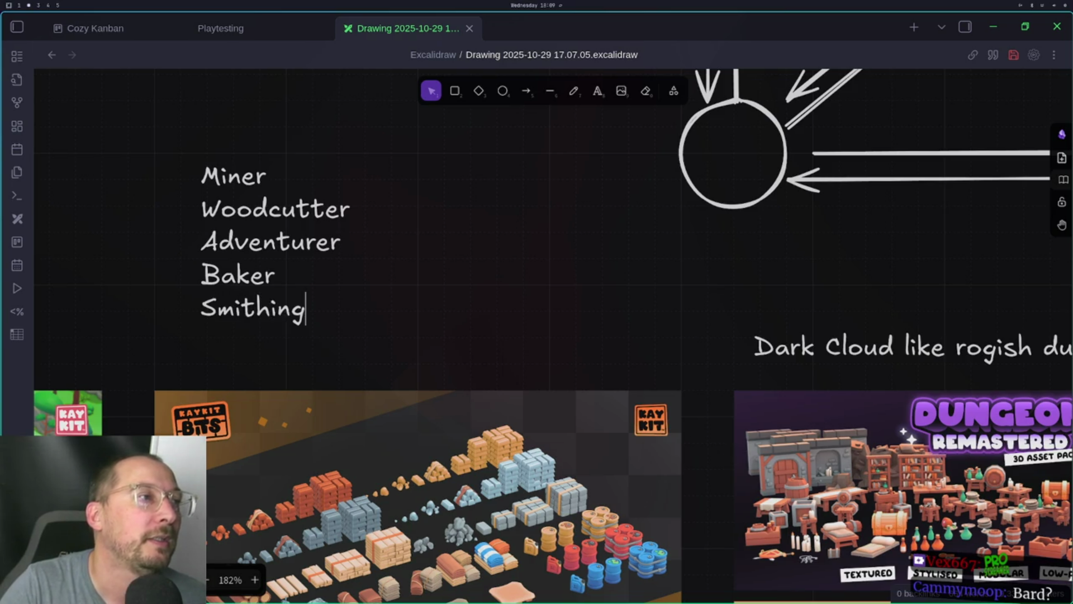
key("Return")
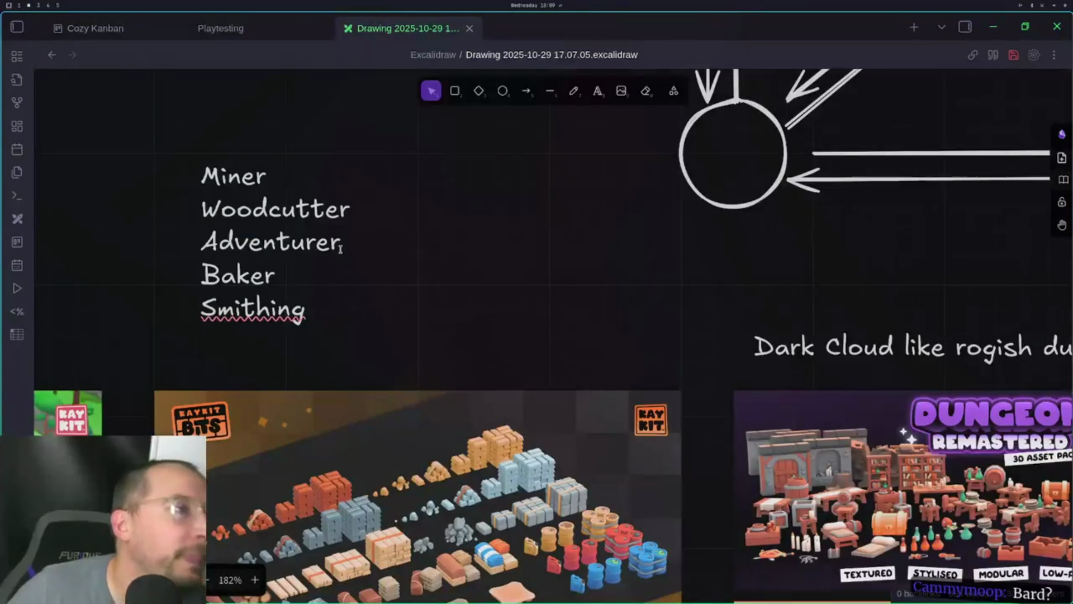
key("BackSpace")
key("BackSpace")
key("BackSpace")
key("Left")
key("Left")
left_click(275, 275)
type("B")
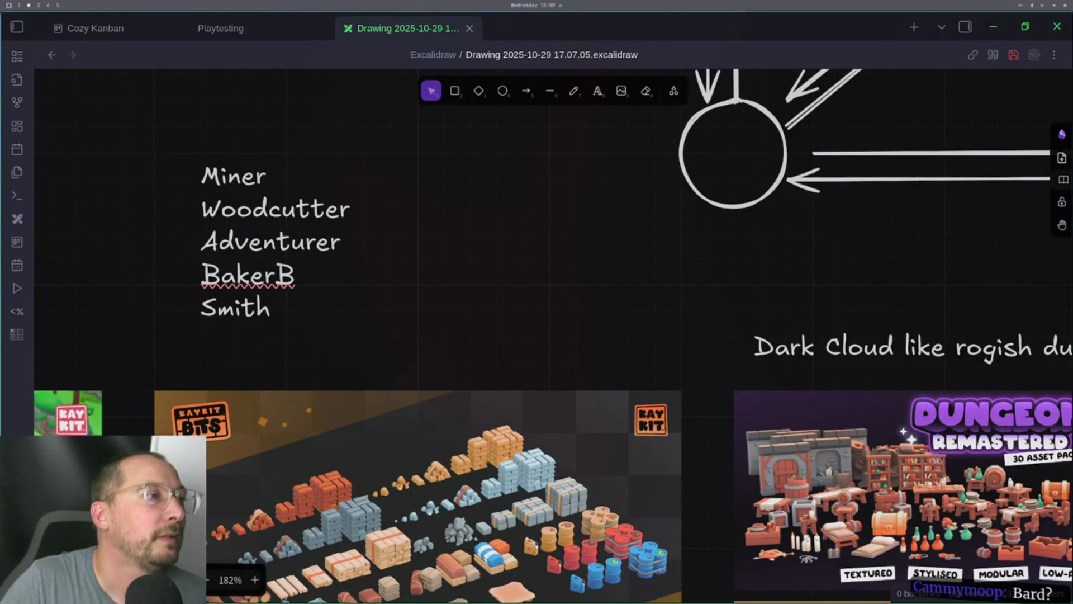
key("Escape")
Remove the stray B after Baker and make the new line read Black Smith
left_click(293, 291)
double_click(293, 291)
key("BackSpace")
key("Down")
key("Left")
key("Left")
key("Left")
type("Bk")
key("BackSpace")
type("lack")
left_click(309, 308)
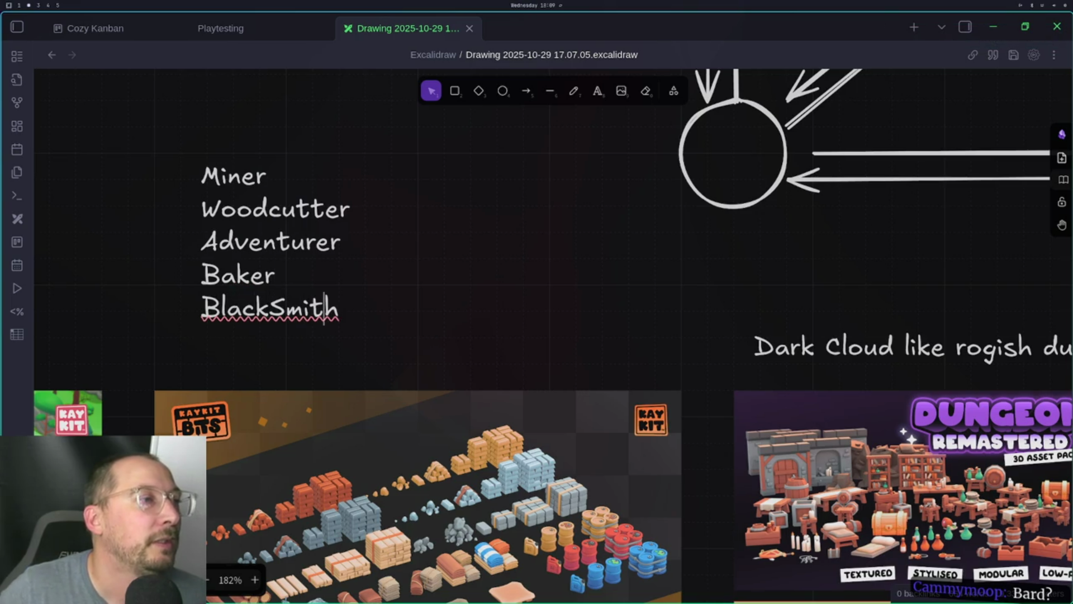
key("Left")
key("Left")
key("Right")
key("Right")
key("Right")
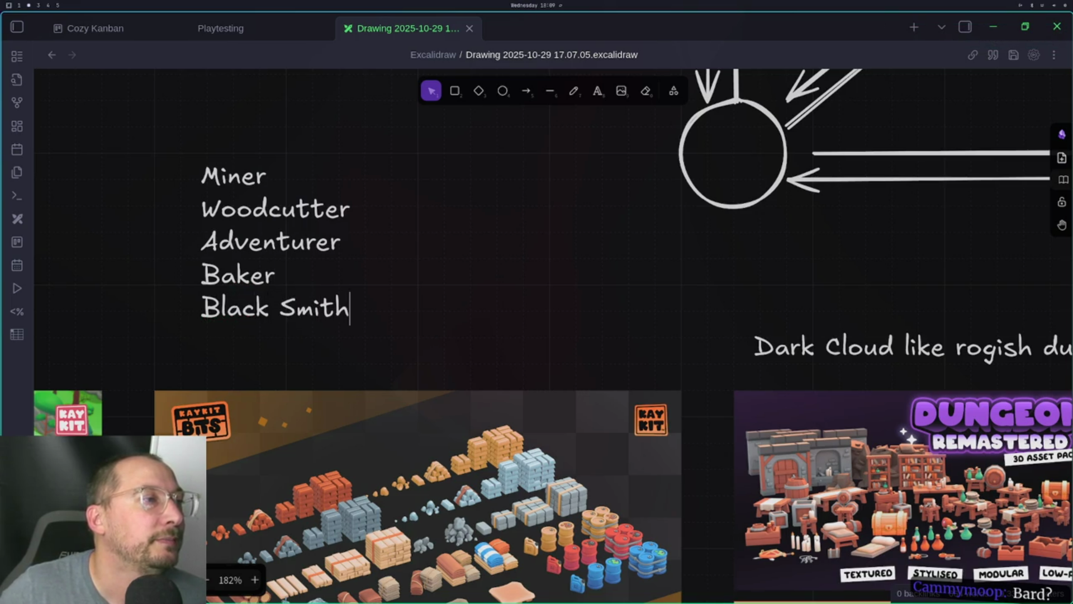
type("'")
key("BackSpace")
Add Amorer as the sixth line beneath Black Smith
key("Return")
type("Amorer")
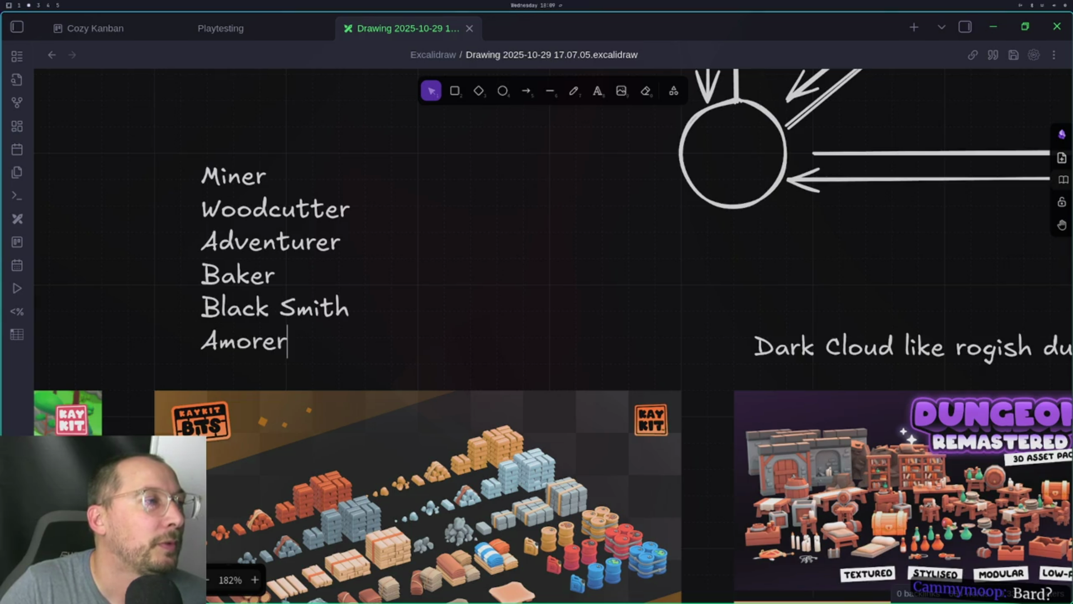
key("BackSpace")
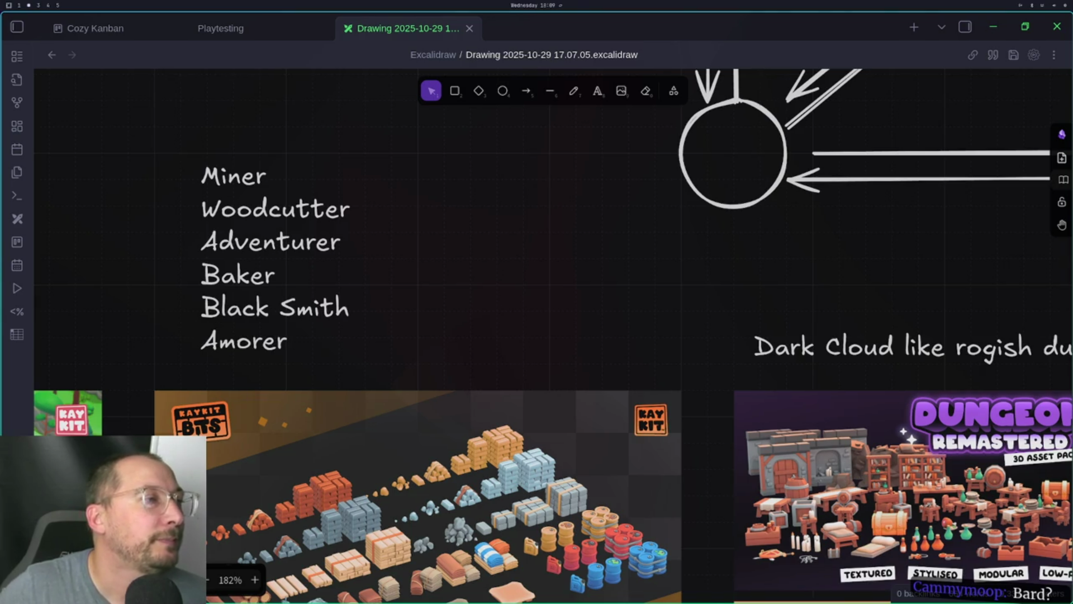
scroll(515, 247, "down", 6)
Finish editing the six-job list and scroll over the Resource Bits and Dungeon Remastered images
scroll(551, 364, "down", 5)
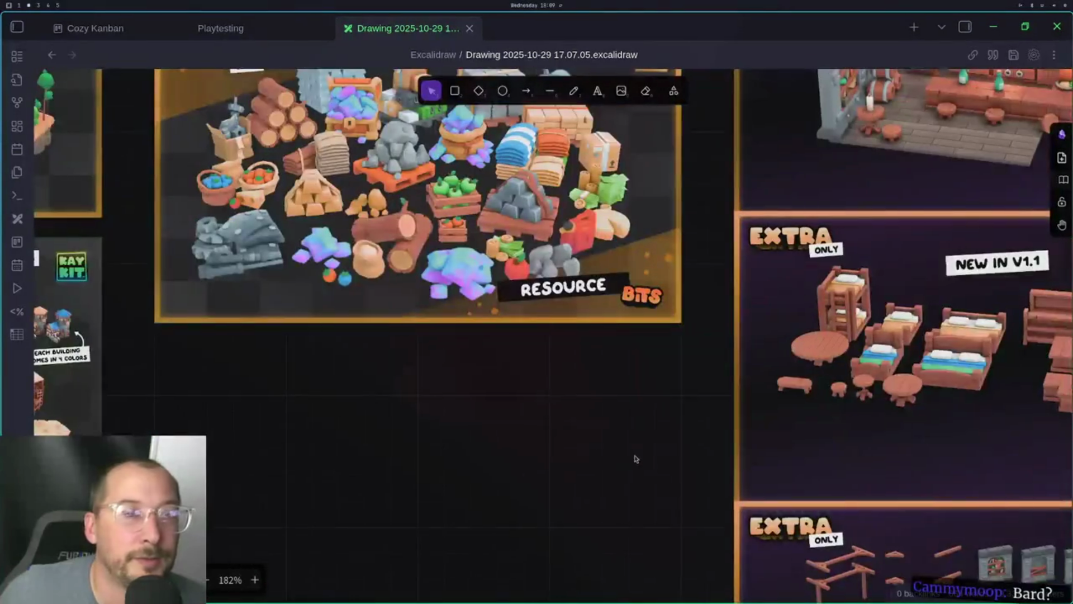
scroll(647, 462, "down", 3)
scroll(618, 450, "up", 4)
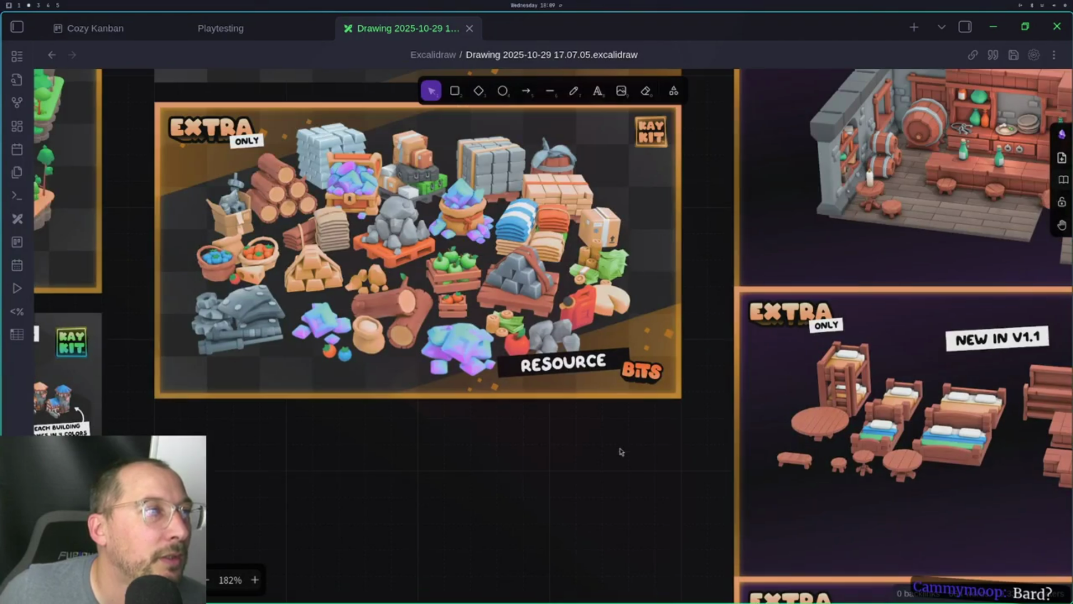
scroll(621, 452, "up", 4)
scroll(622, 444, "down", 4)
scroll(626, 444, "up", 1)
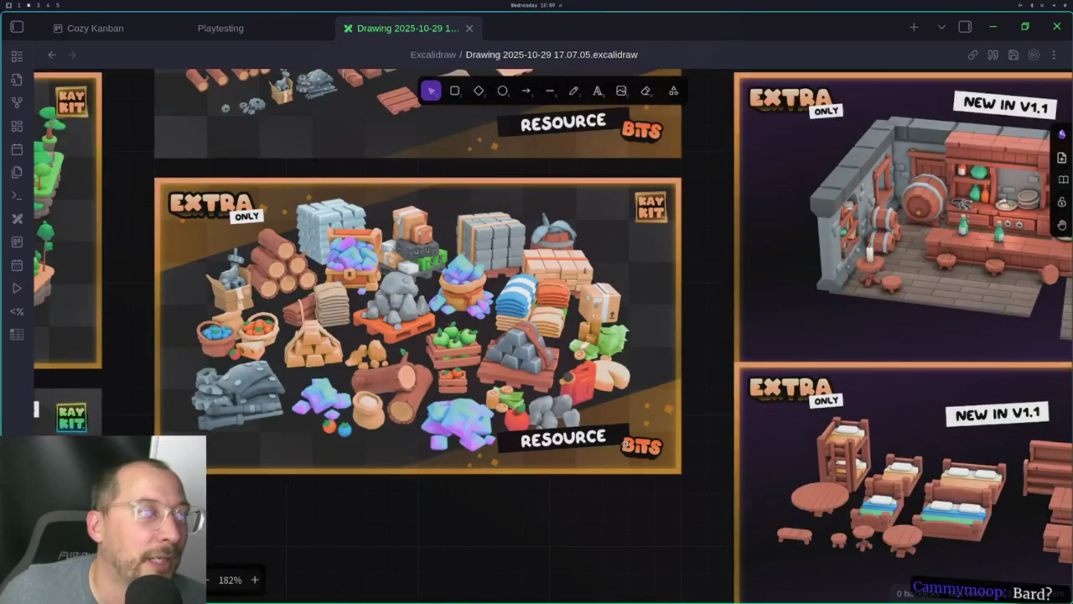
scroll(623, 443, "up", 9)
scroll(622, 444, "down", 5)
scroll(556, 361, "up", 2)
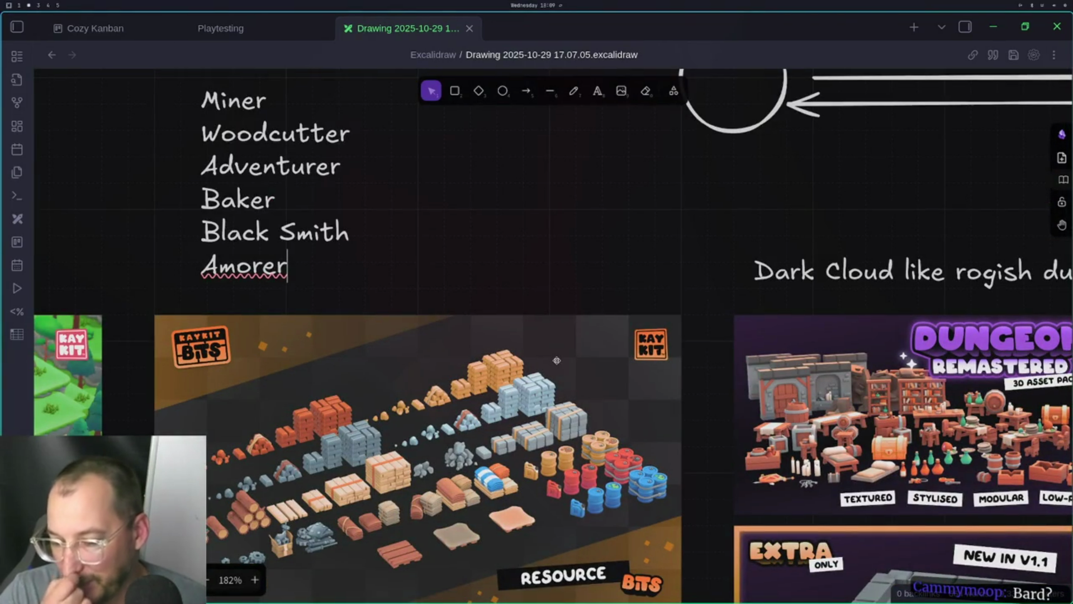
left_click(352, 280)
scroll(473, 250, "left", 3)
scroll(490, 236, "left", 1)
scroll(490, 237, "down", 7)
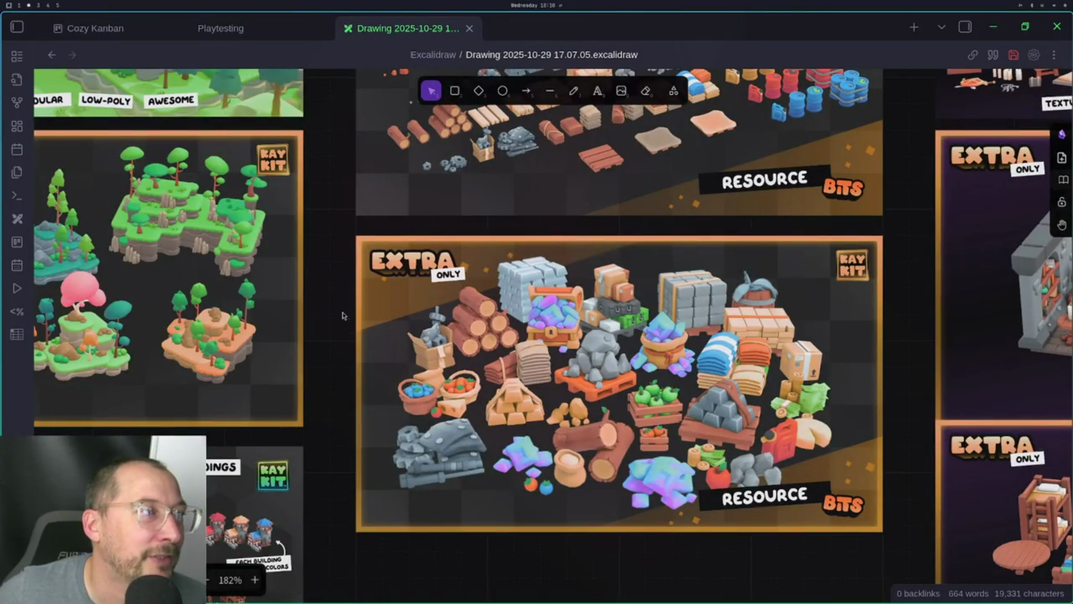
scroll(343, 313, "down", 3)
scroll(501, 395, "up", 15)
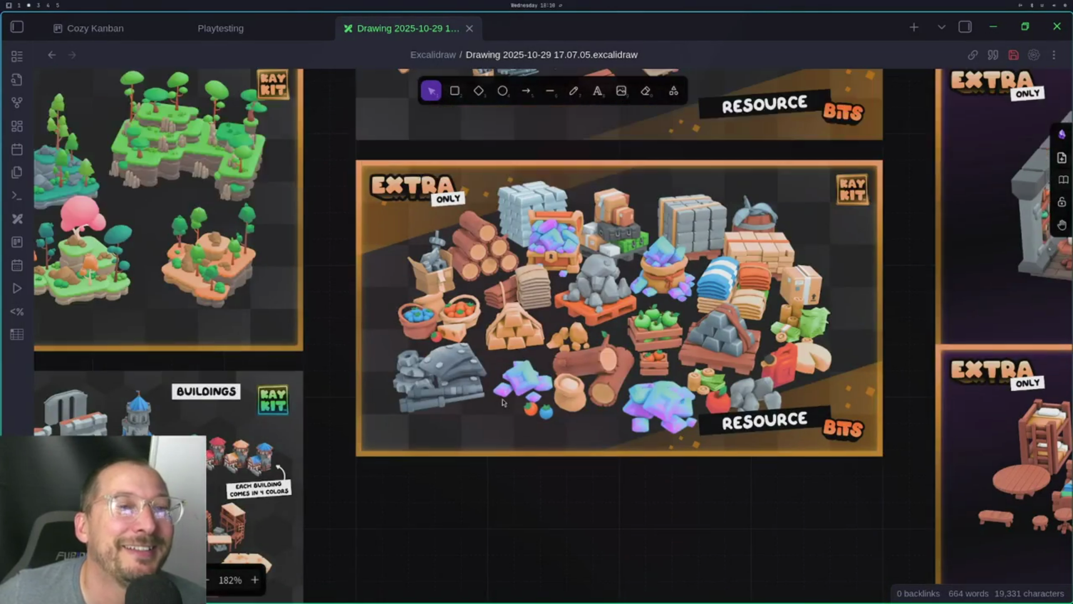
scroll(592, 347, "down", 15)
scroll(503, 313, "right", 8)
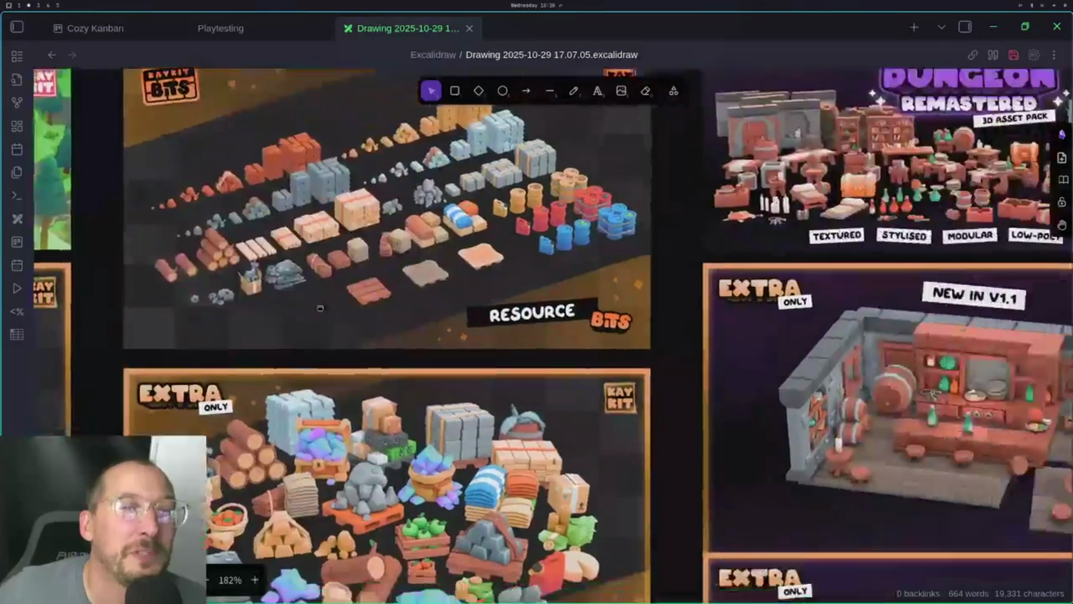
scroll(505, 305, "up", 5)
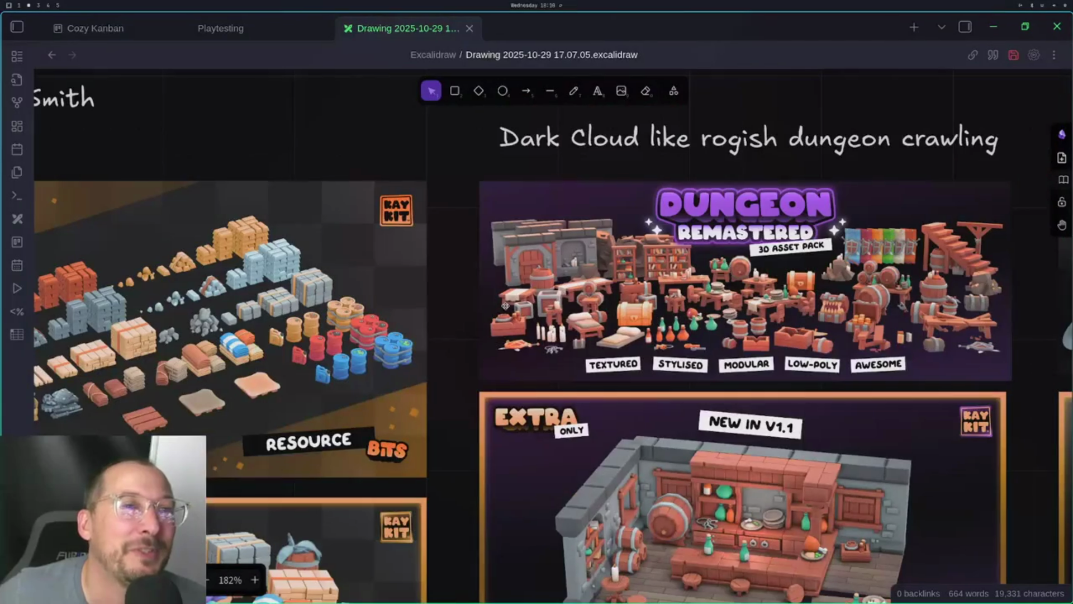
scroll(505, 306, "down", 3)
scroll(640, 331, "right", 8)
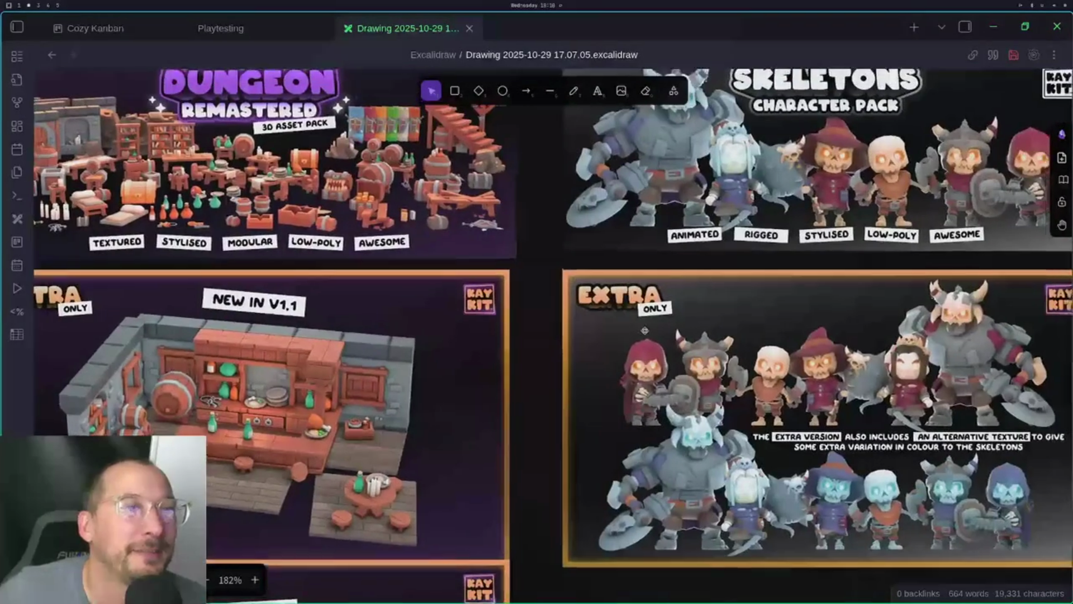
scroll(641, 331, "down", 3)
scroll(697, 246, "left", 3)
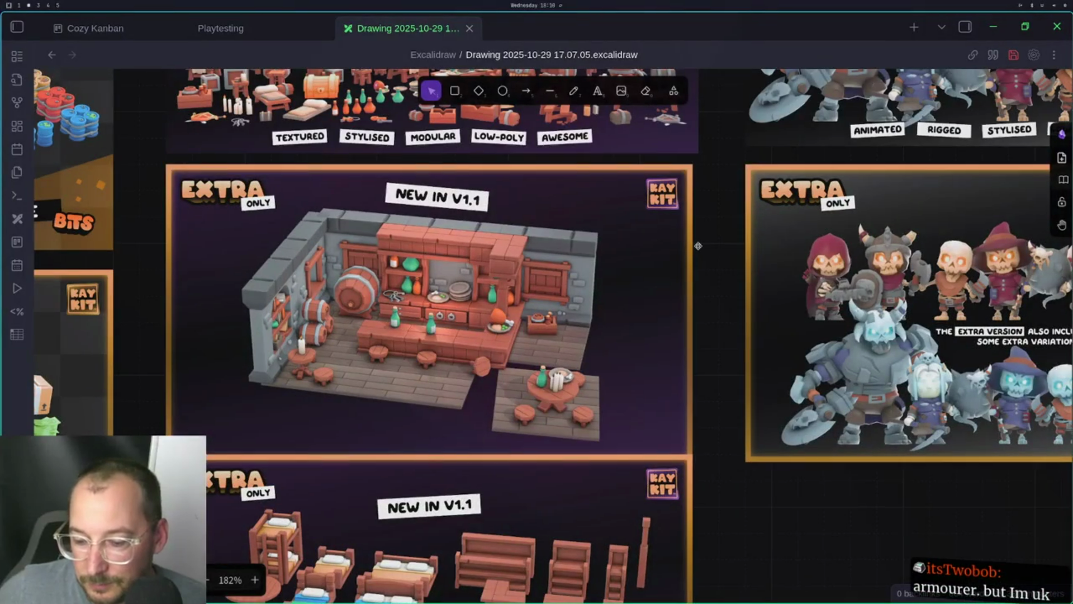
scroll(698, 246, "up", 10)
scroll(631, 495, "left", 10)
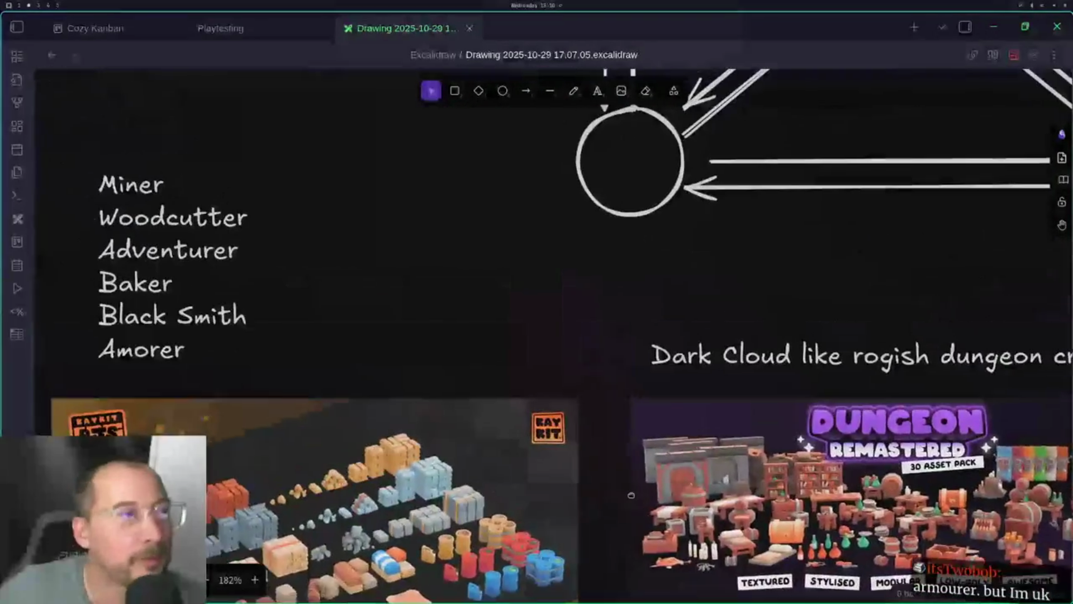
Correct the last job entry's spelling from Amorer to Amourer
scroll(631, 494, "left", 3)
left_click(252, 355)
double_click(249, 355)
left_click(264, 356)
type("u")
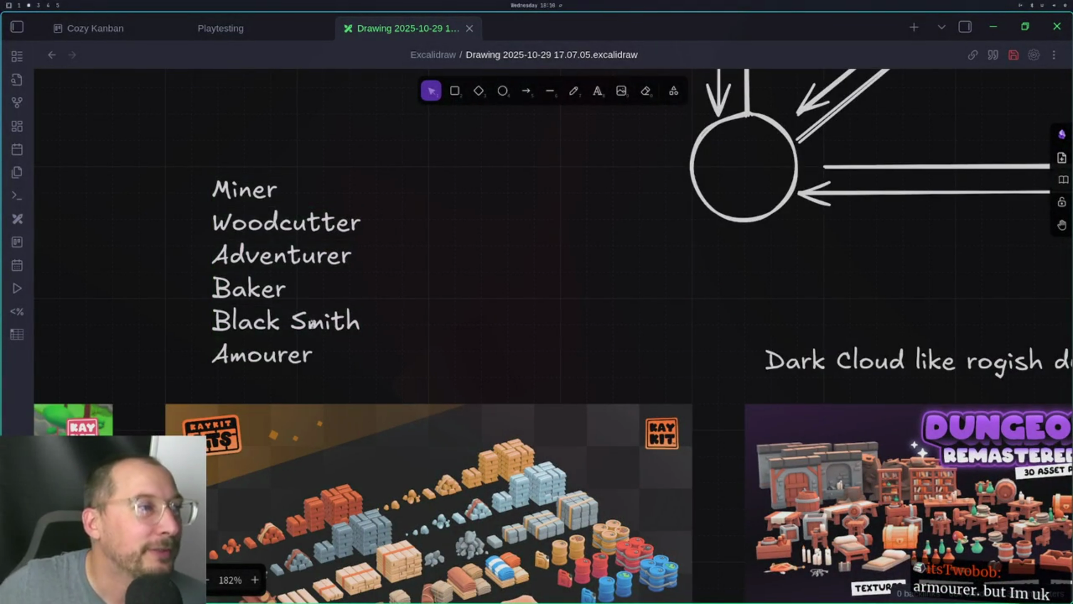
scroll(512, 217, "down", 10)
scroll(513, 218, "left", 5)
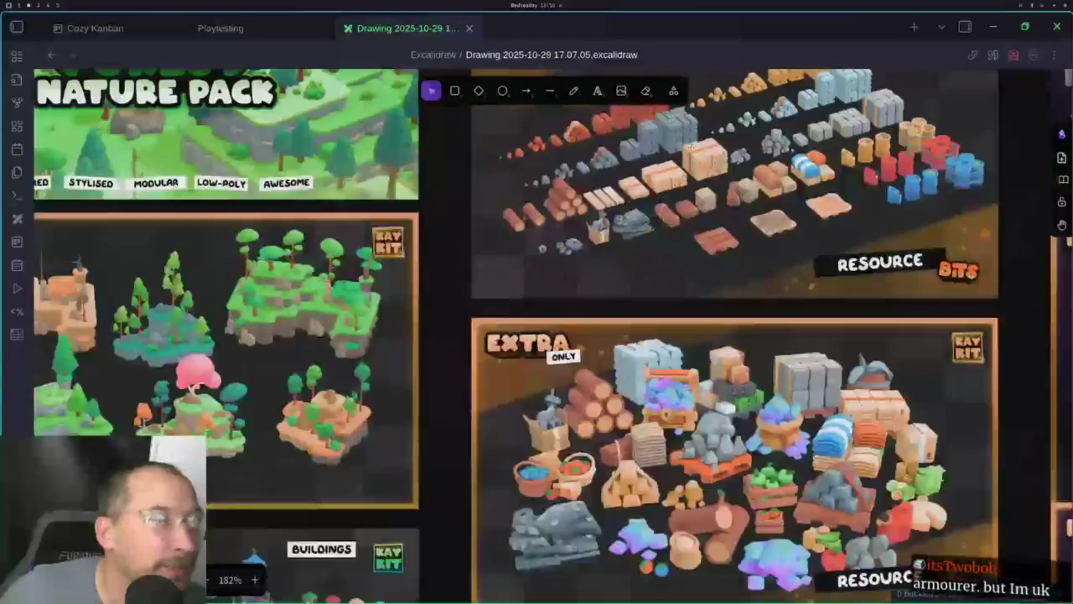
scroll(531, 126, "down", 5)
scroll(531, 126, "right", 4)
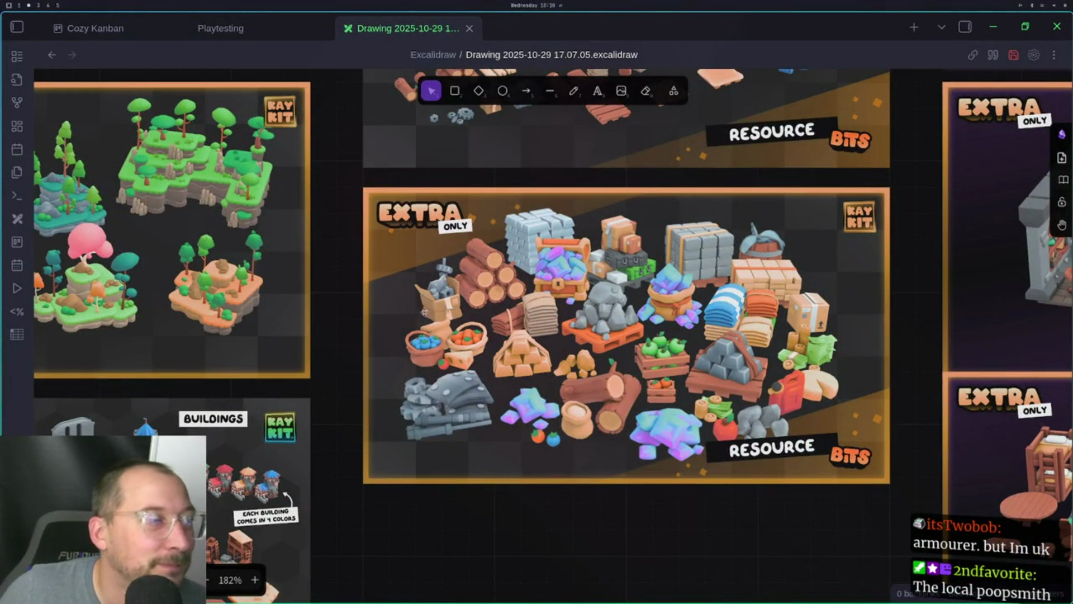
scroll(430, 312, "down", 3)
scroll(429, 311, "left", 6)
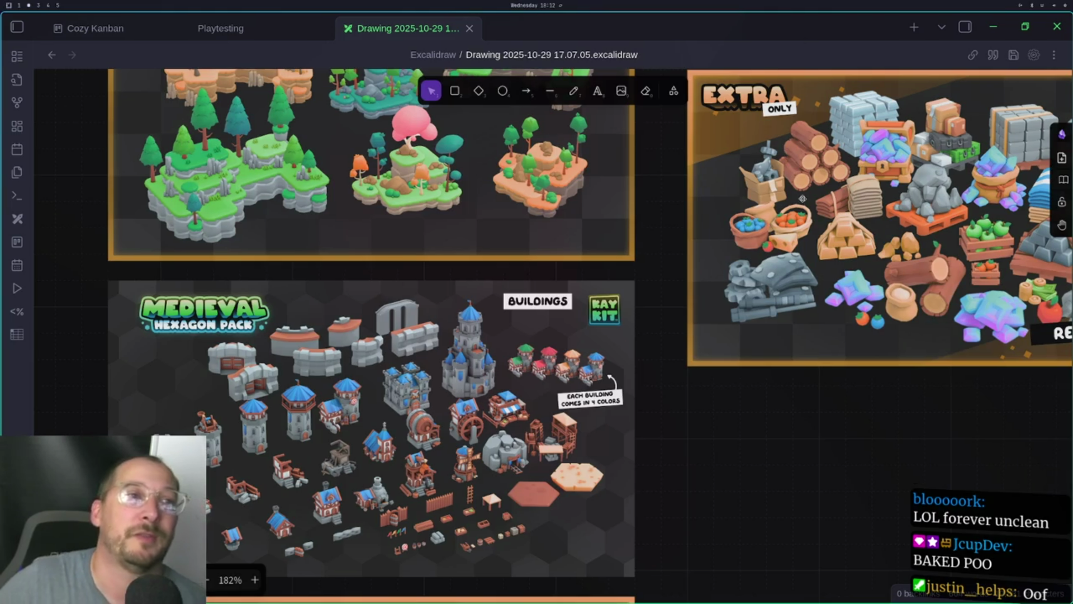
Zoom out to the Overworld and Dungeon cards and turn on the canvas grid with Ctrl+'
scroll(803, 198, "down", 5)
scroll(778, 311, "down", 1)
left_click_drag(779, 311, 419, 451)
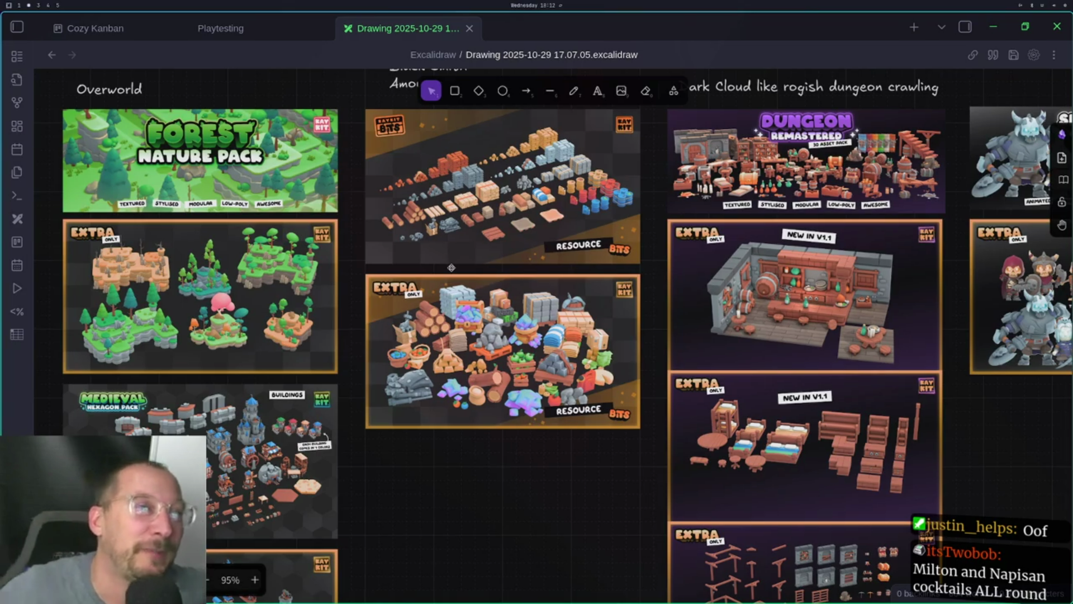
scroll(451, 267, "right", 6)
scroll(451, 268, "down", 1)
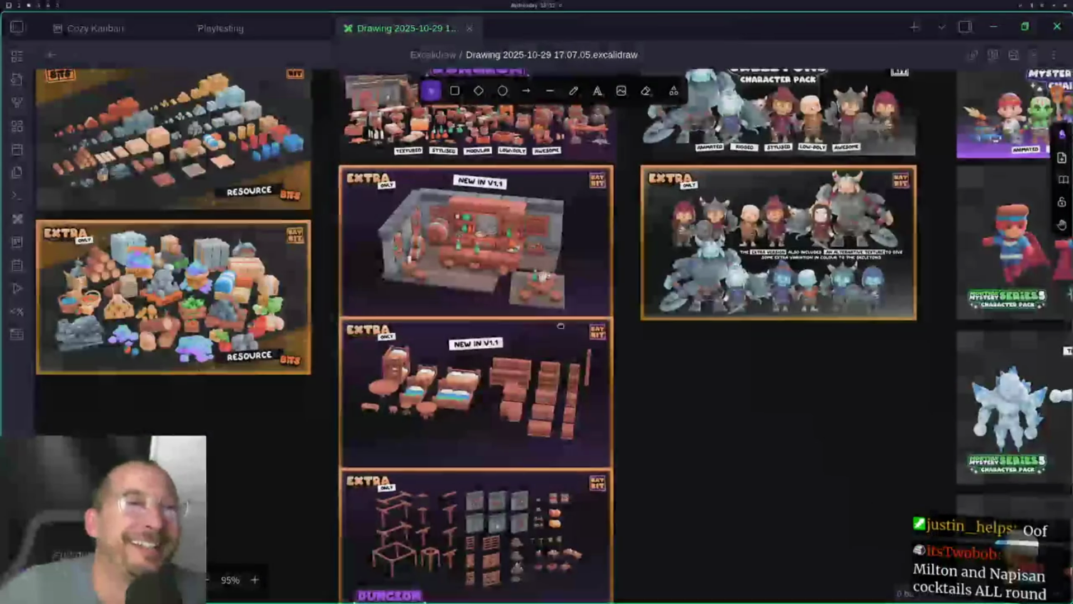
scroll(562, 326, "right", 5)
scroll(562, 326, "down", 1)
scroll(514, 285, "down", 3)
scroll(507, 288, "right", 4)
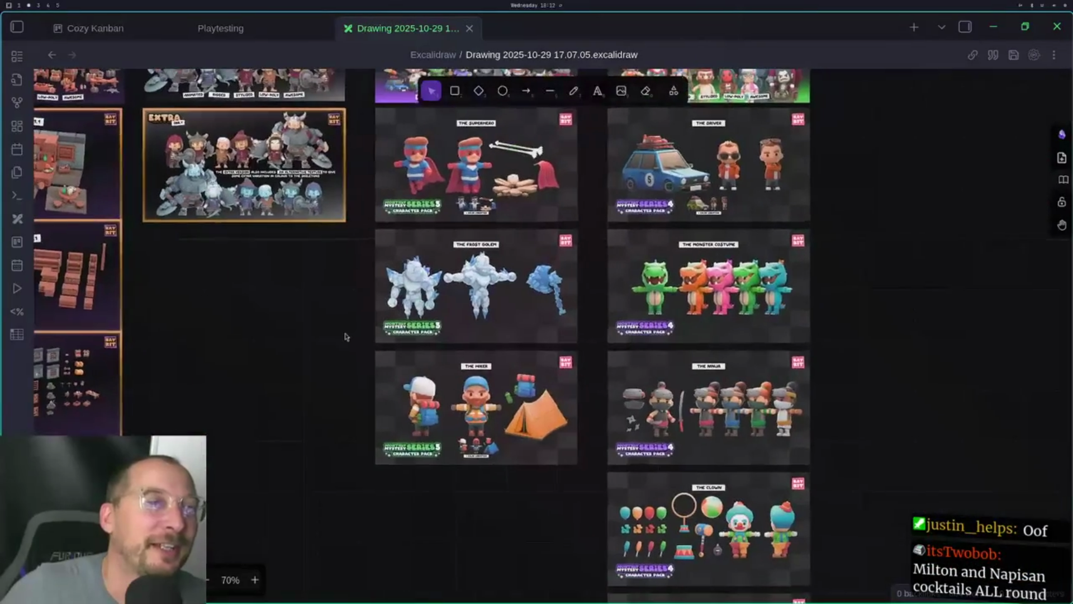
scroll(346, 336, "down", 3)
scroll(557, 457, "left", 4)
scroll(557, 457, "up", 3)
key("ctrl+apostrophe")
Zoom back in on the job list and select its text element
scroll(590, 422, "left", 4)
scroll(666, 434, "up", 1)
scroll(681, 417, "left", 4)
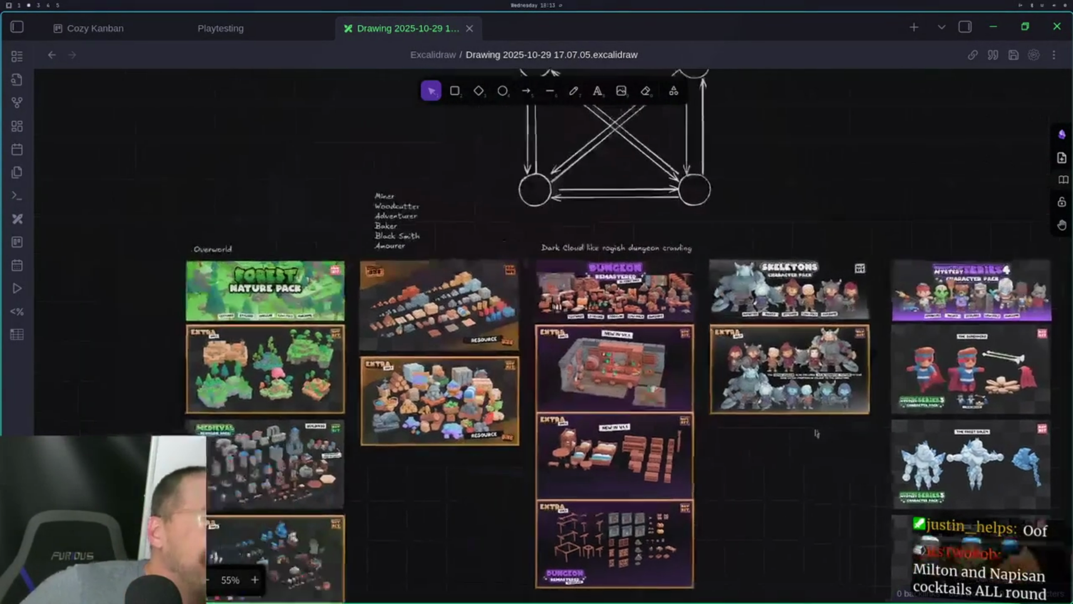
scroll(614, 346, "up", 3)
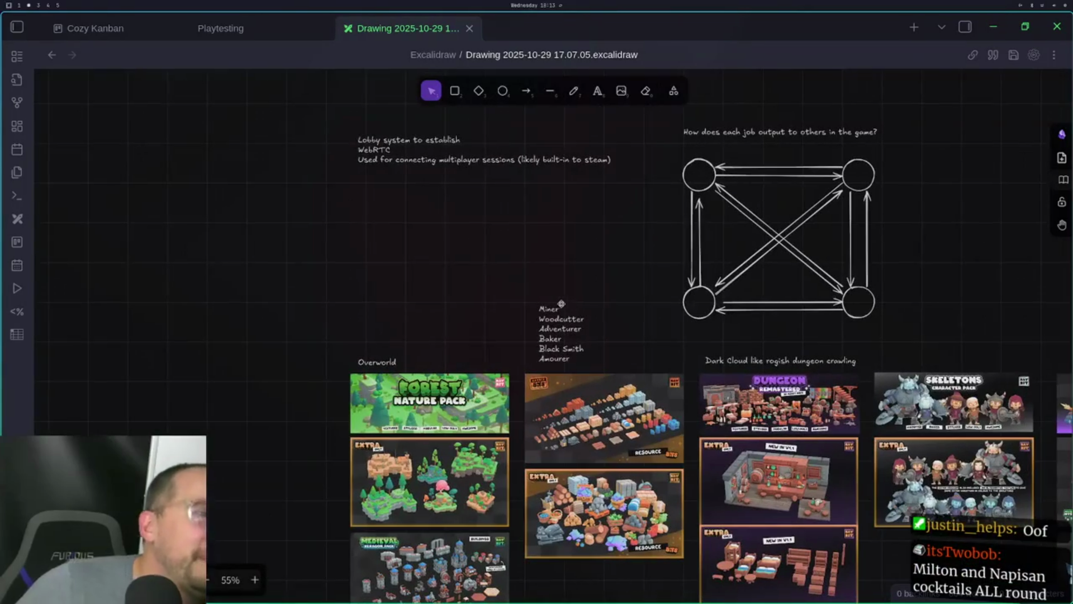
scroll(544, 333, "up", 5, "ctrl")
scroll(546, 331, "up", 2, "ctrl")
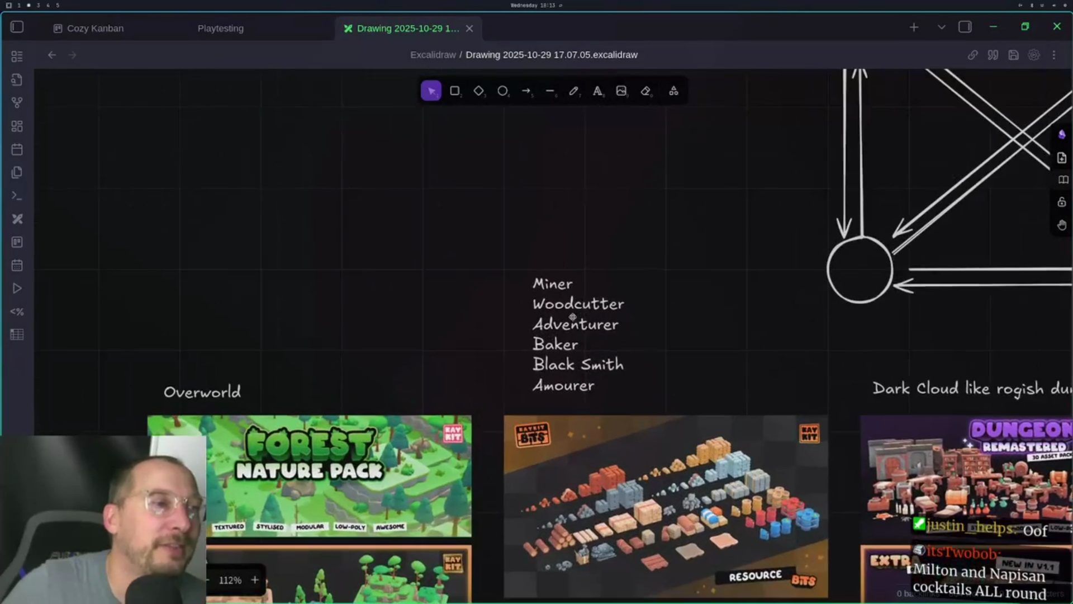
left_click(559, 280)
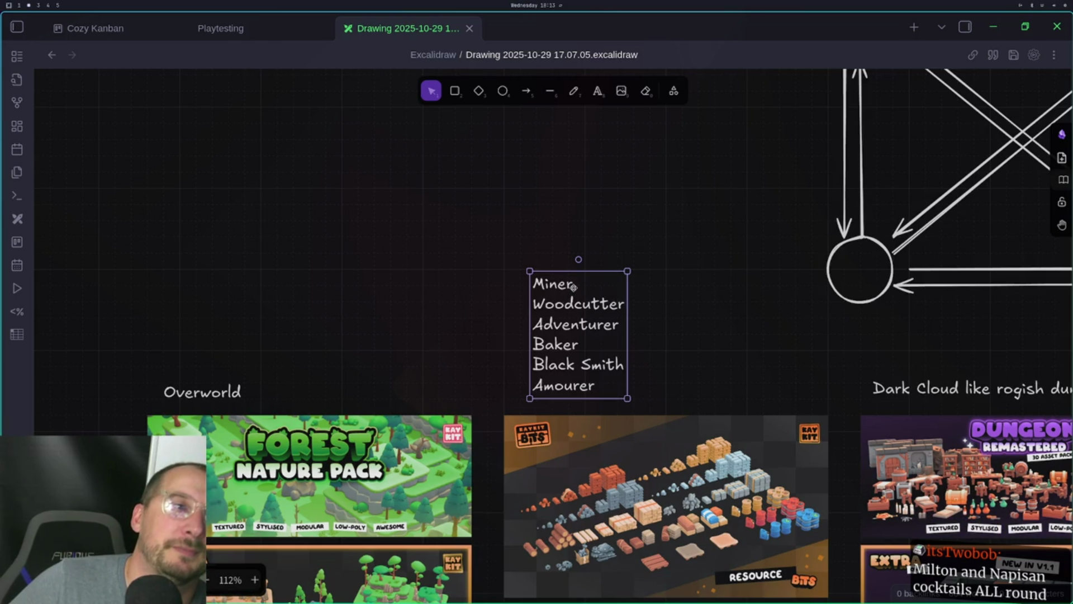
Rename the second job entry from Woodcutter to Wood worker
double_click(567, 302)
double_click(580, 302)
left_click(575, 286)
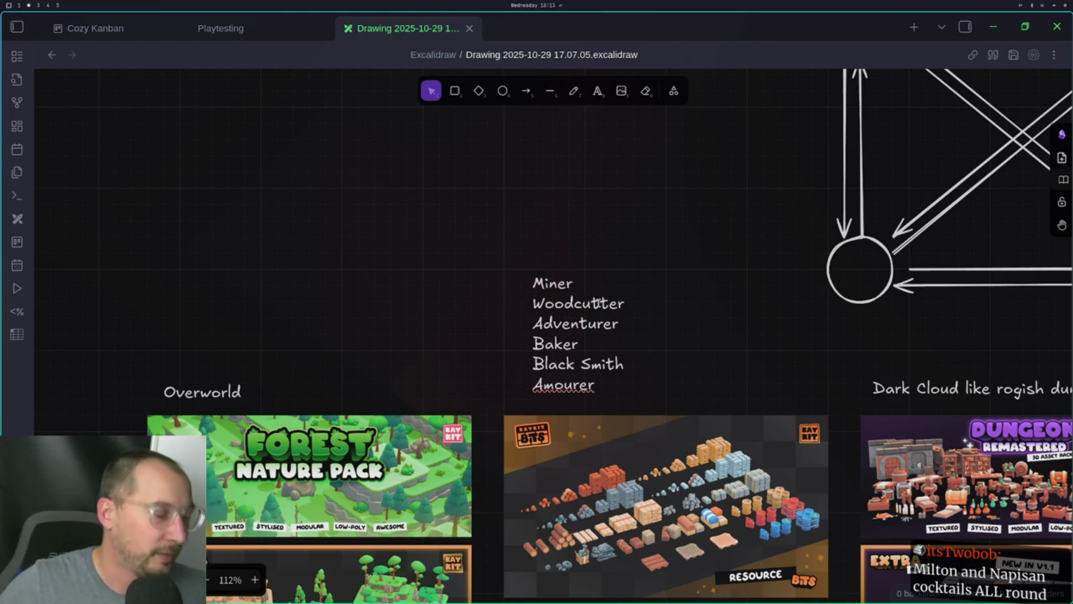
left_click(579, 303)
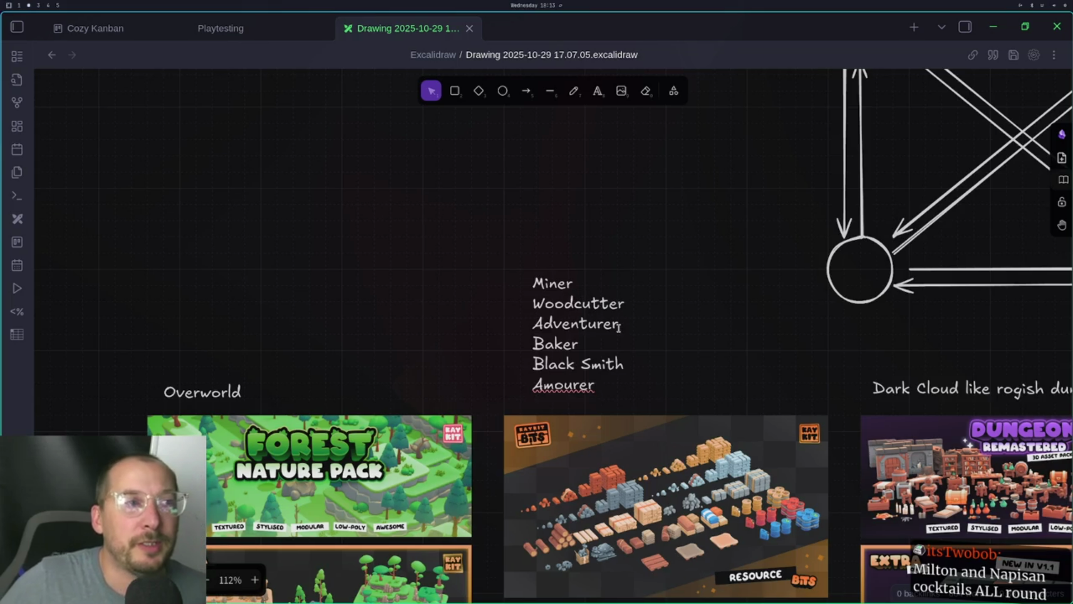
key("Right")
key("Right")
key("Right")
key("BackSpace")
key("BackSpace")
key("BackSpace")
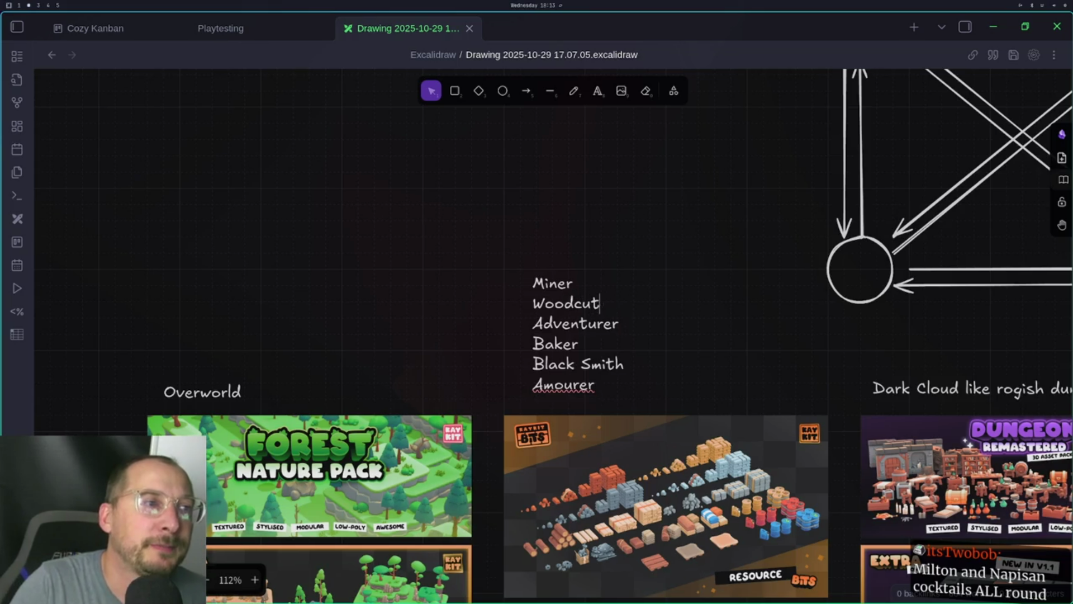
type("wok")
key("BackSpace")
key("BackSpace")
key("BackSpace")
type("worker")
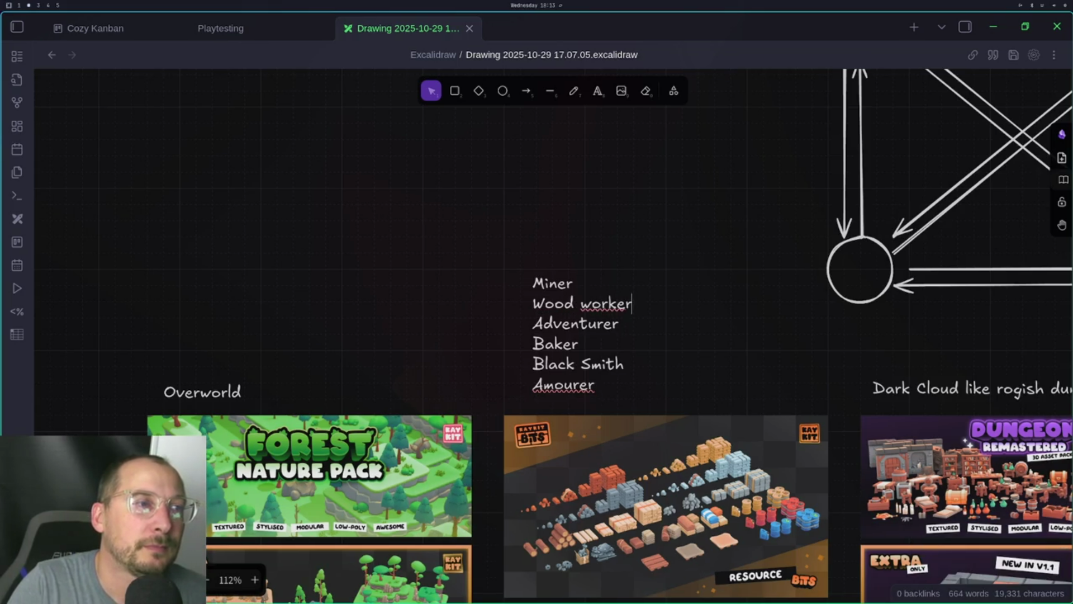
key("Escape")
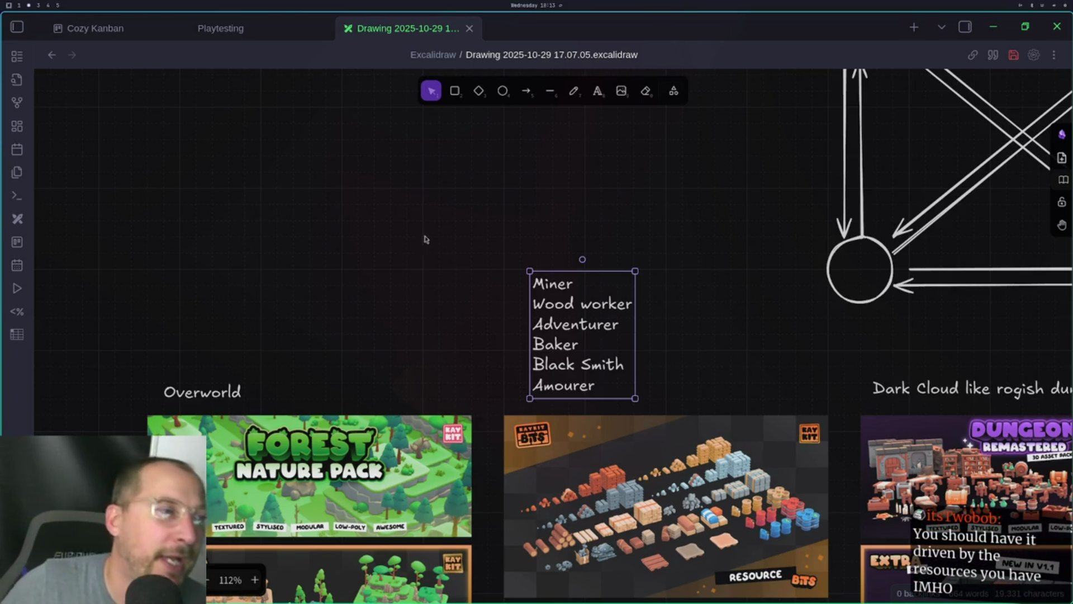
scroll(431, 227, "down", 5)
scroll(278, 242, "right", 10)
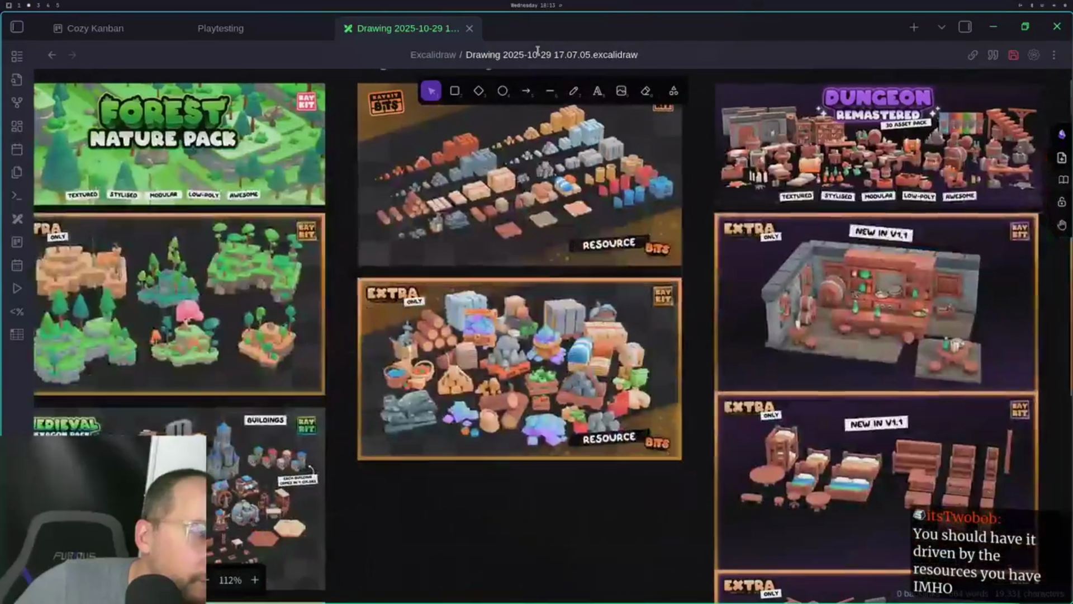
scroll(721, 290, "right", 7)
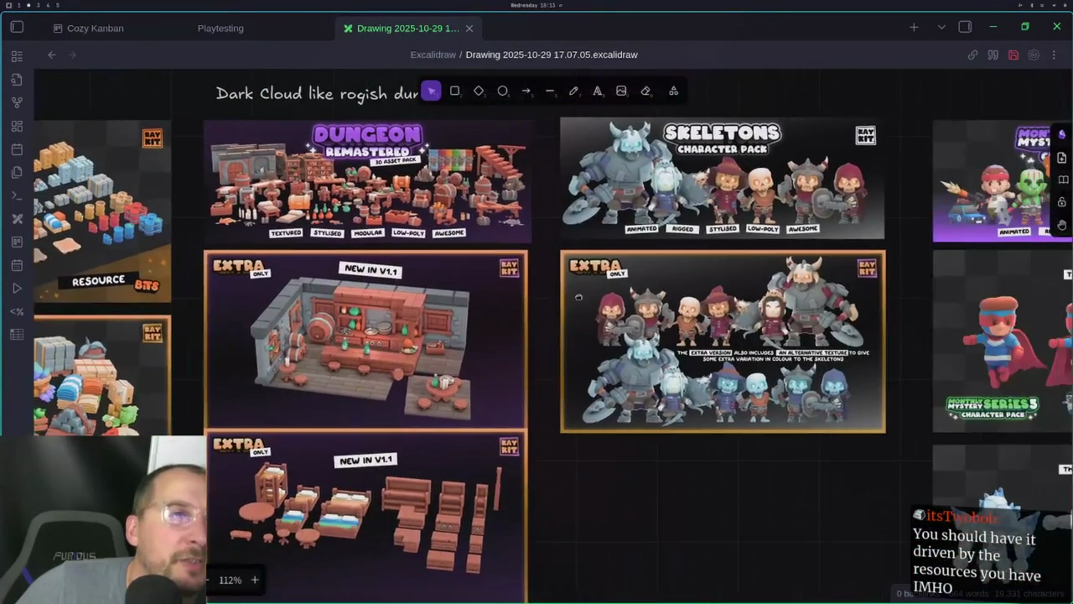
scroll(307, 321, "right", 13)
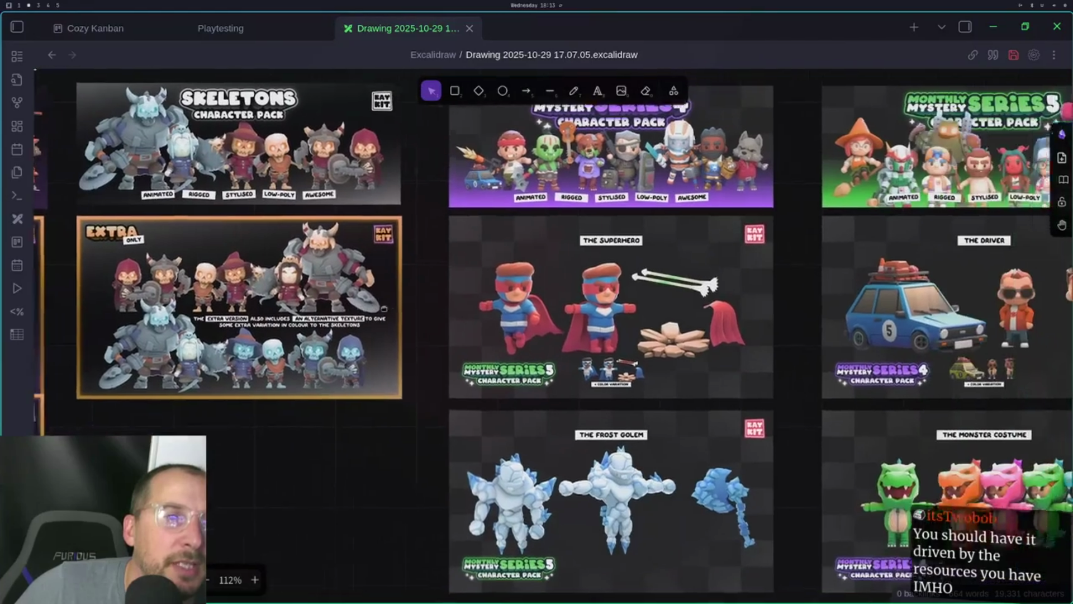
scroll(447, 295, "left", 5)
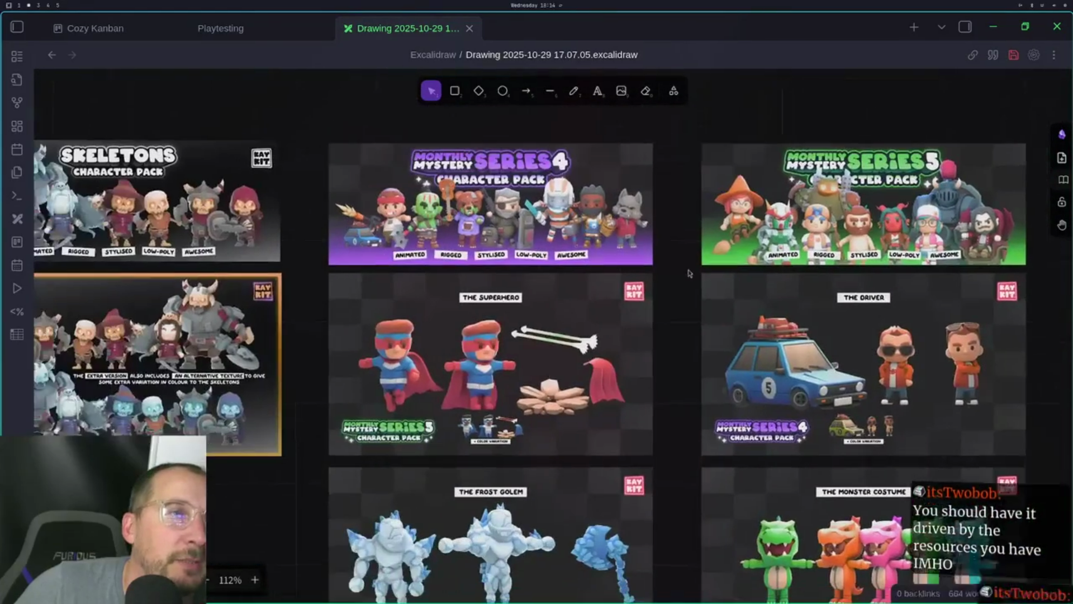
scroll(830, 242, "left", 8)
scroll(830, 242, "left", 6)
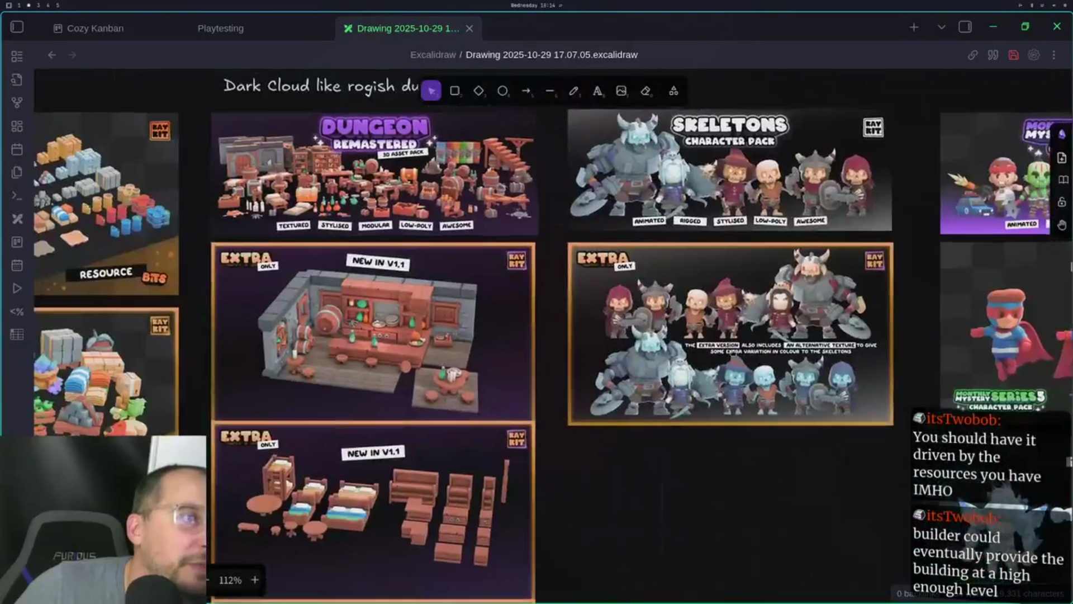
scroll(742, 367, "left", 1)
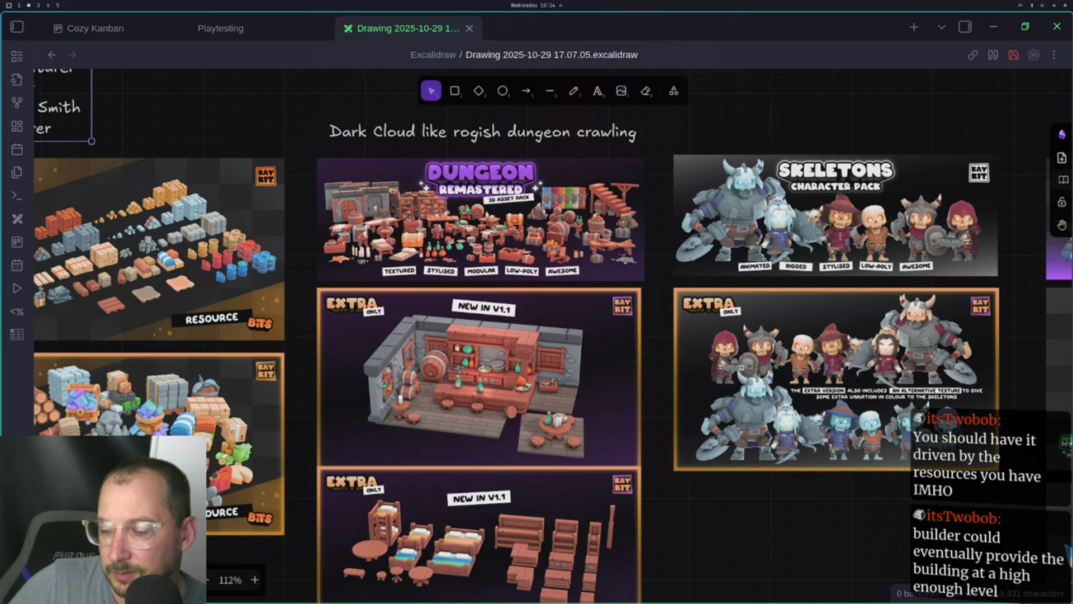
scroll(676, 347, "up", 3)
scroll(566, 293, "left", 6)
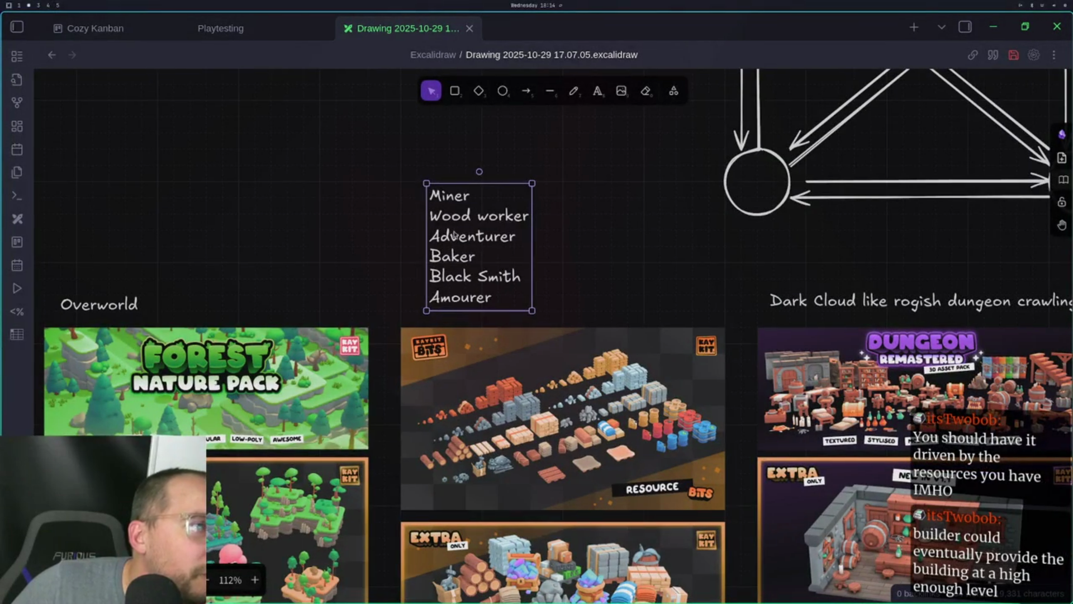
double_click(480, 222)
left_click(576, 255)
left_click(461, 248)
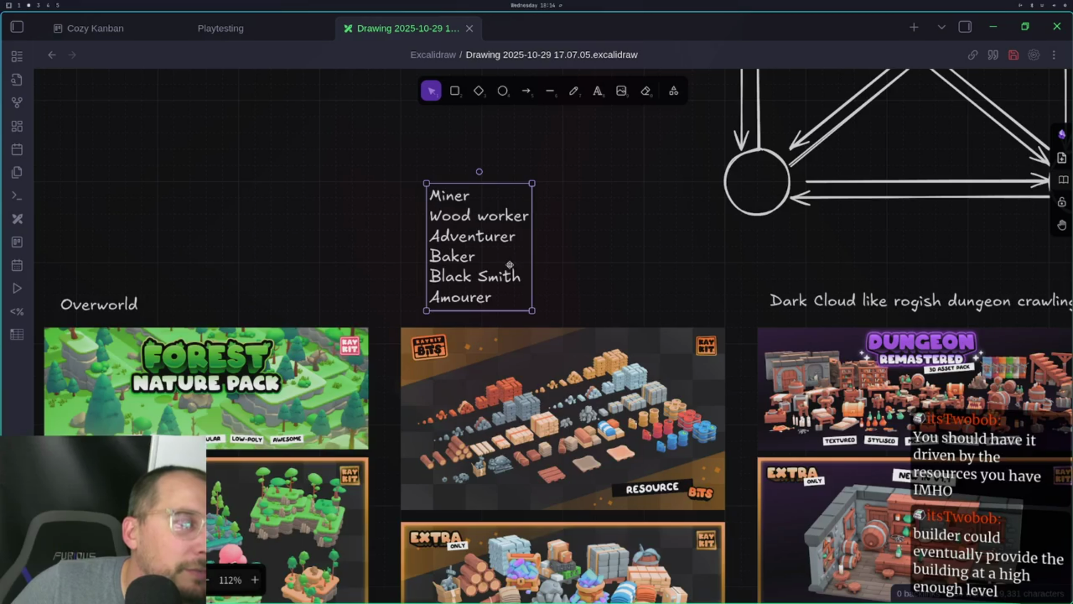
mouse_move(651, 229)
left_mouse_down()
mouse_move(652, 155)
mouse_move(586, 105)
left_mouse_up()
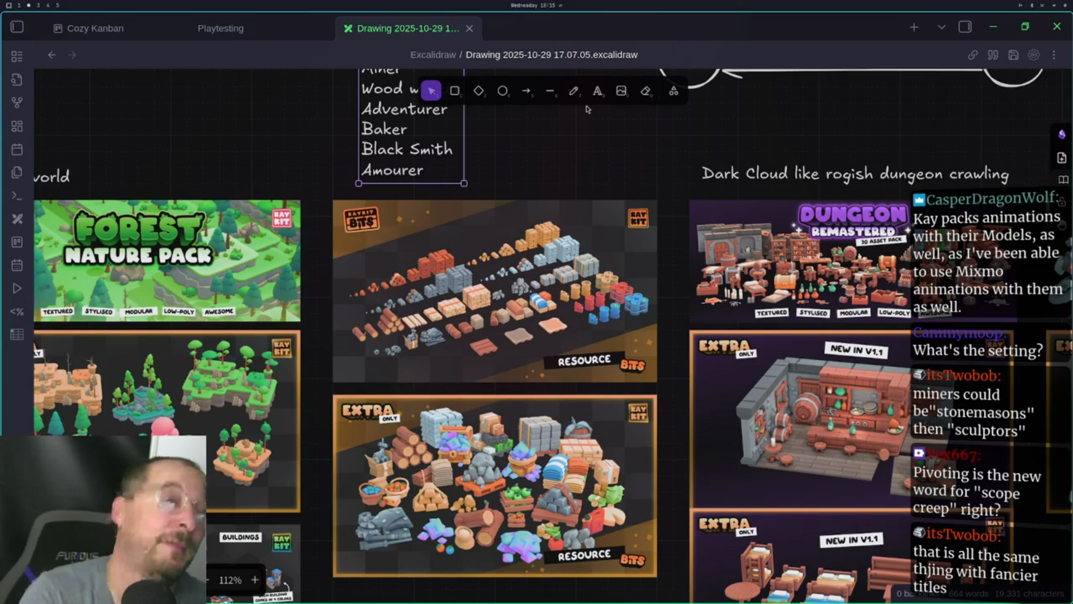
scroll(558, 204, "down", 10)
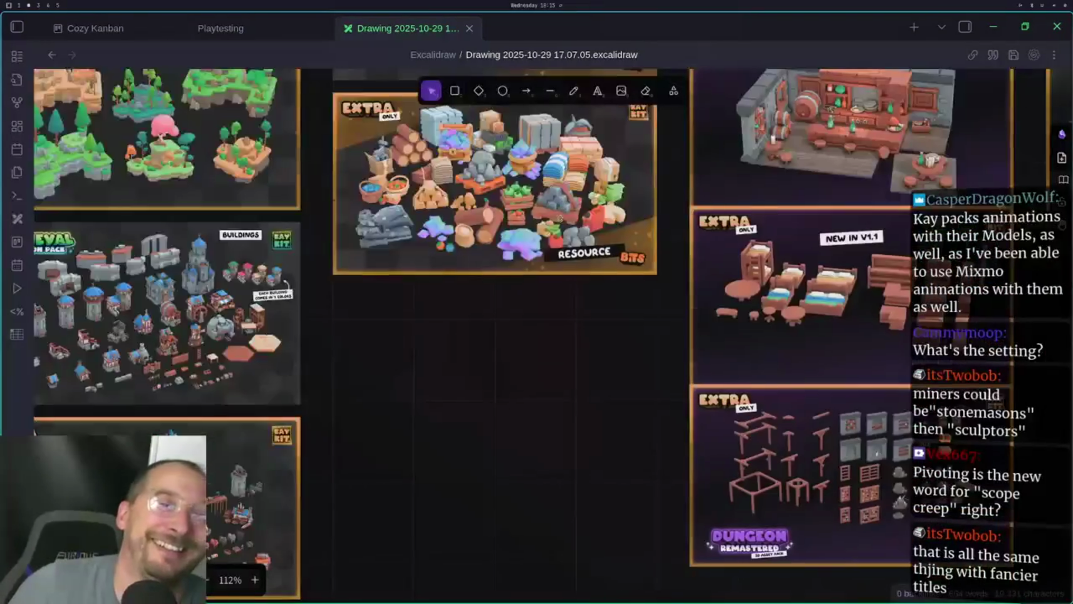
scroll(526, 274, "up", 6)
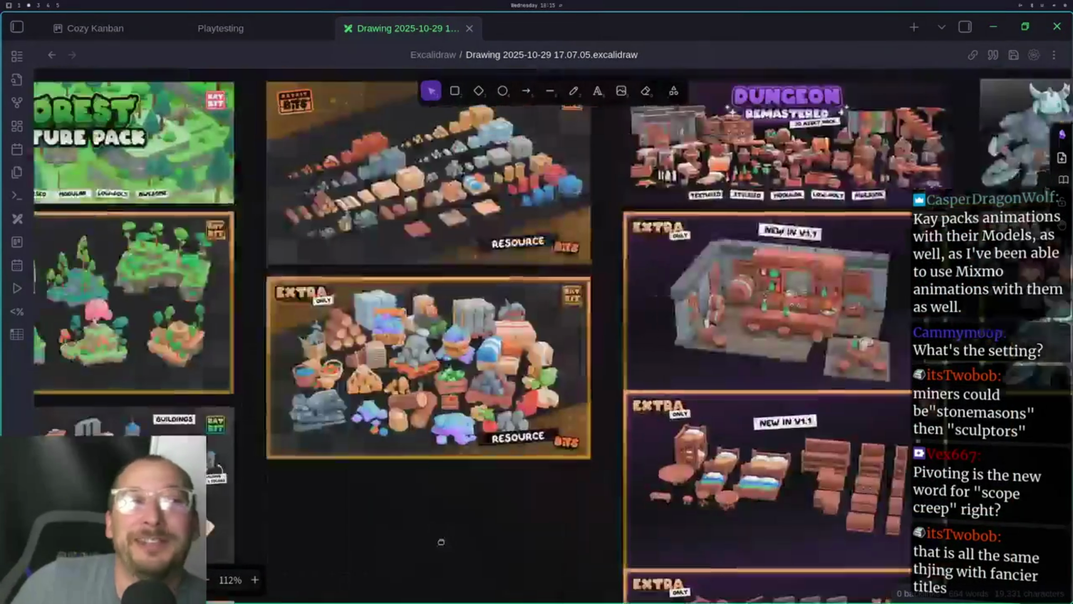
scroll(414, 479, "up", 4)
scroll(415, 478, "right", 6)
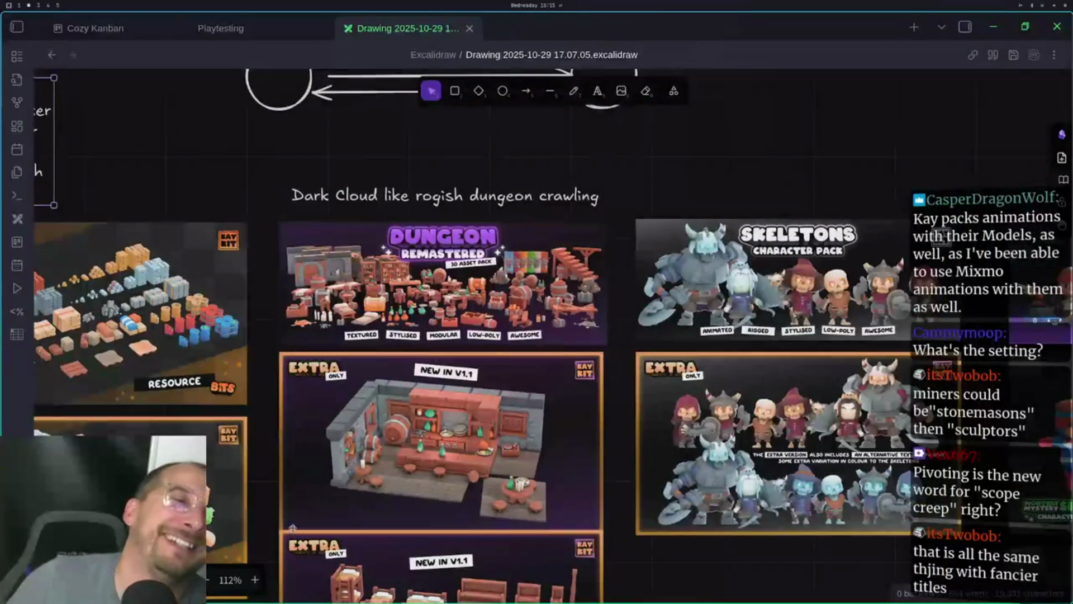
scroll(301, 481, "left", 9)
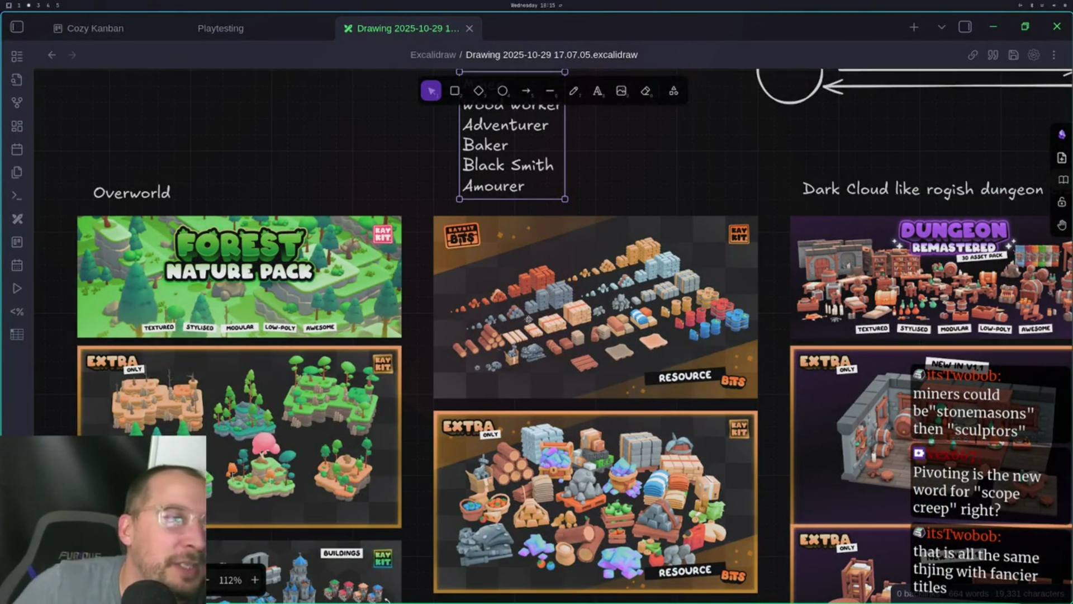
scroll(587, 297, "down", 2)
scroll(587, 296, "left", 5)
left_click(510, 289)
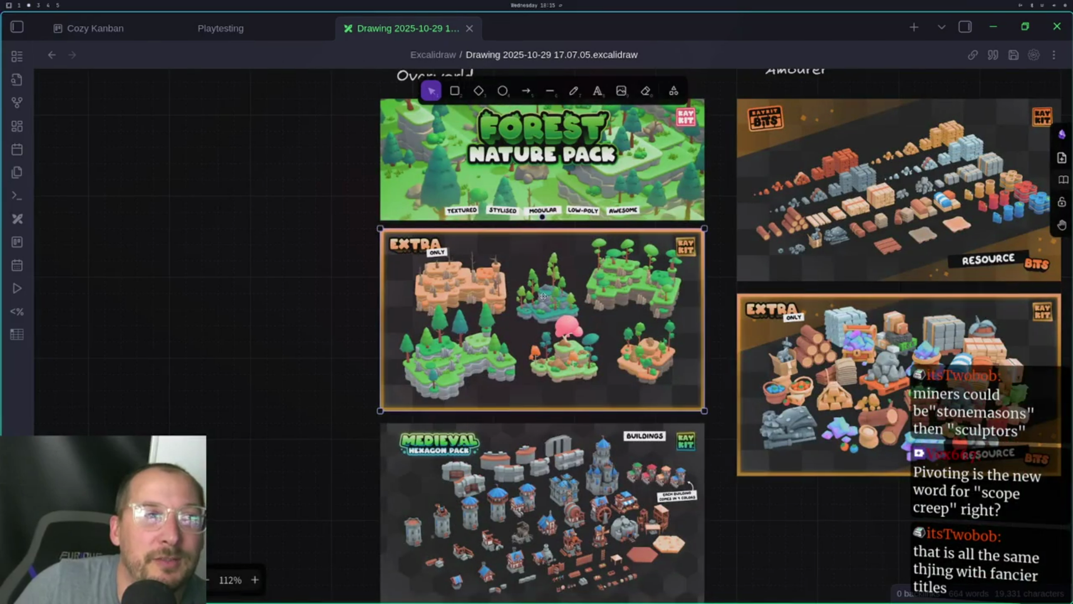
scroll(542, 296, "up", 3)
scroll(542, 296, "right", 6)
scroll(478, 319, "down", 2)
scroll(478, 318, "right", 5)
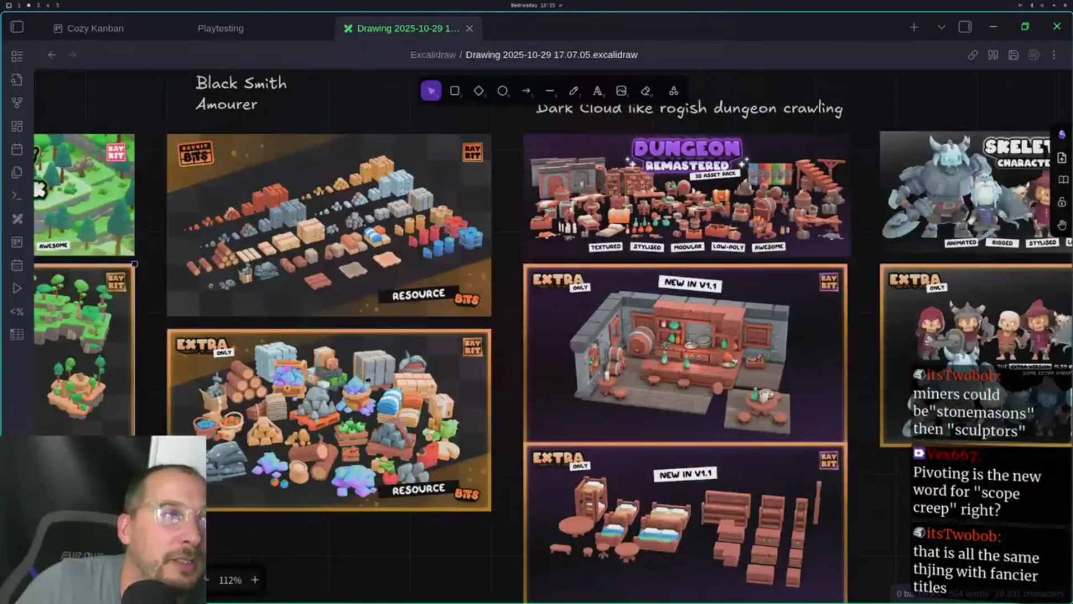
scroll(546, 317, "down", 2)
scroll(547, 316, "left", 4)
scroll(546, 317, "down", 2)
scroll(546, 317, "left", 3)
left_click(363, 307)
scroll(433, 463, "up", 1)
scroll(433, 464, "right", 3)
scroll(503, 360, "up", 3)
scroll(503, 360, "right", 3)
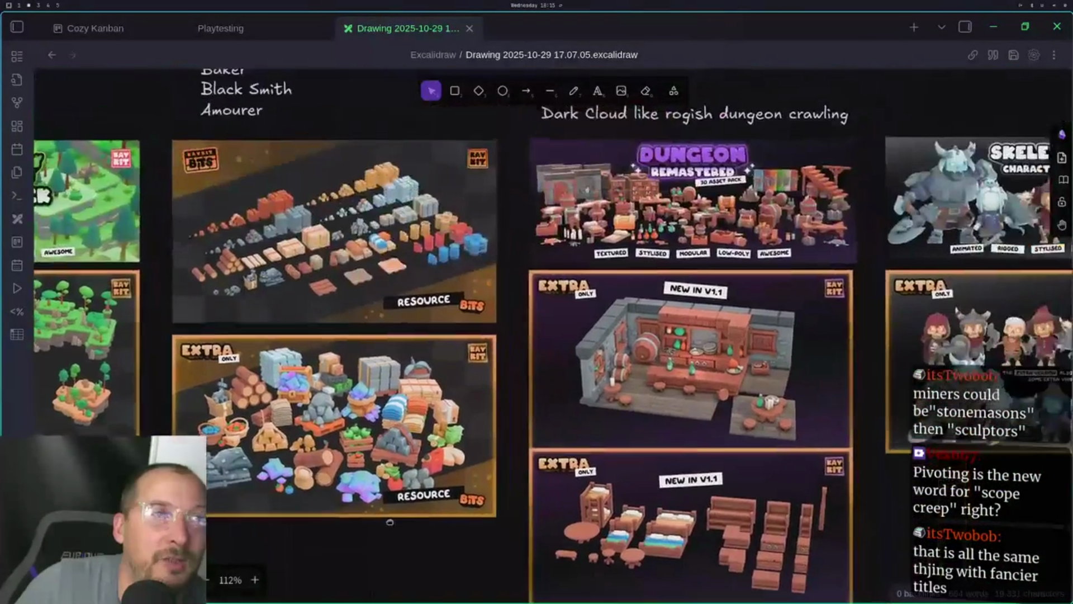
scroll(644, 300, "up", 9)
scroll(644, 300, "left", 4)
scroll(645, 301, "right", 5)
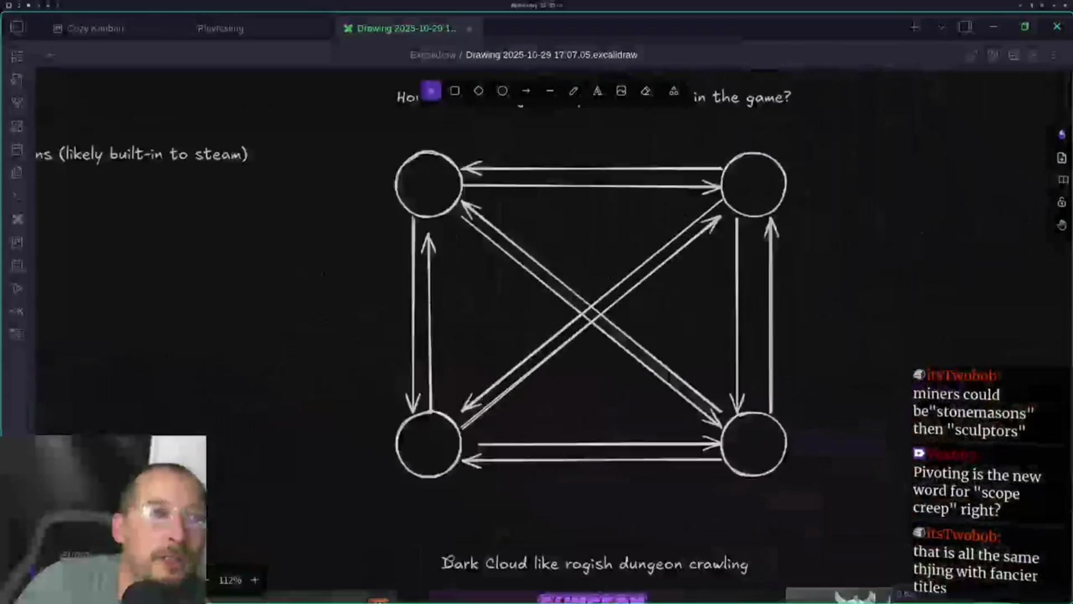
Check the four-circle diagram's circles and undo an accidental nudge of the top-left circle
mouse_move(865, 189)
left_mouse_down()
mouse_move(309, 601)
mouse_move(276, 601)
left_mouse_up()
left_click(838, 363)
left_click(741, 220)
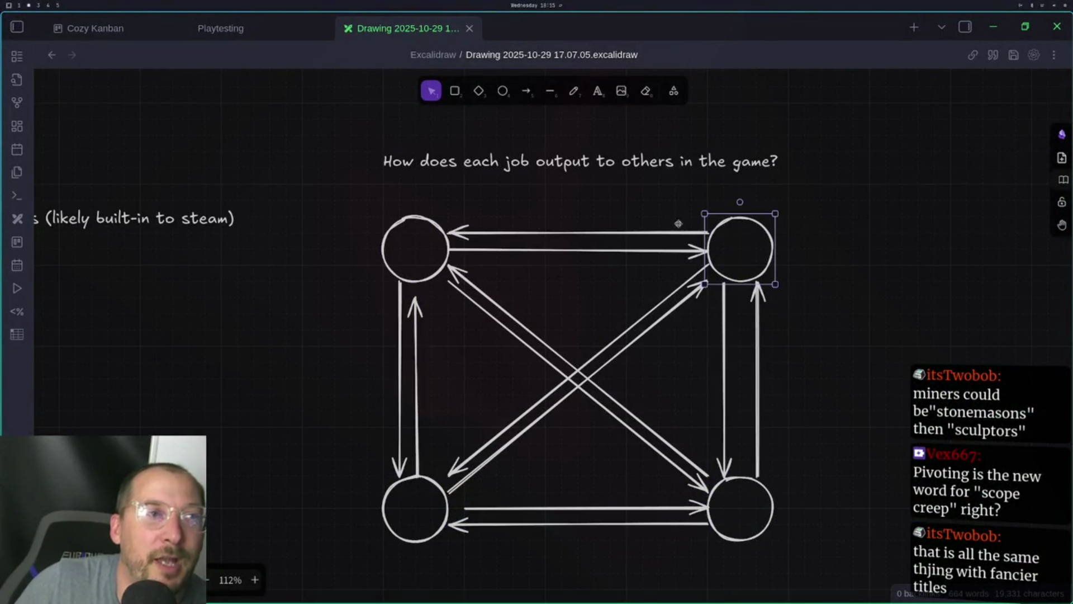
left_click(409, 212)
left_click_drag(409, 212, 416, 219)
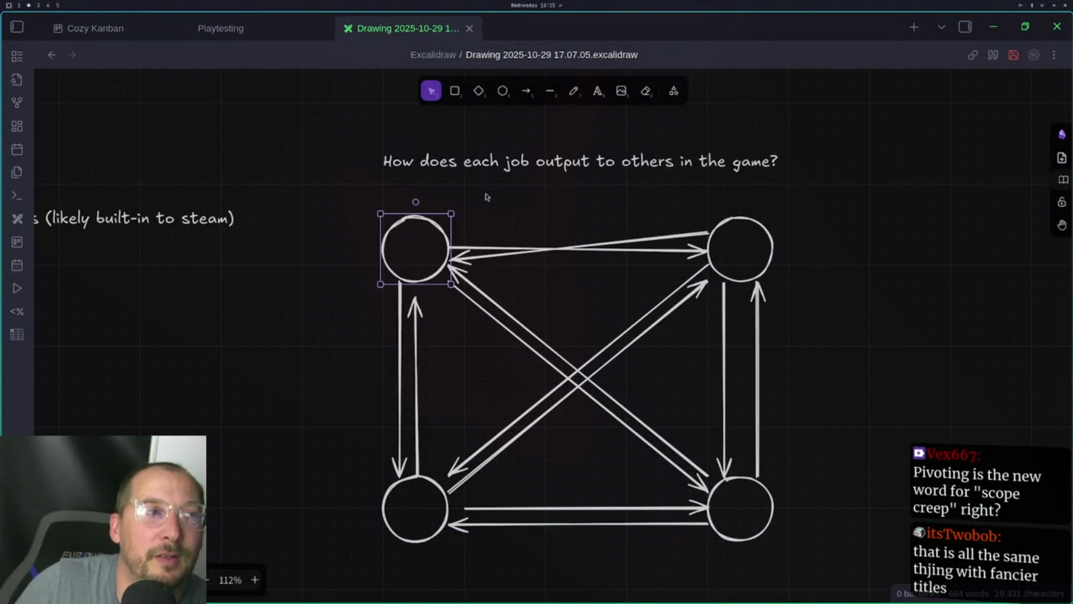
left_click(517, 200)
key("ctrl+z")
key("ctrl+z")
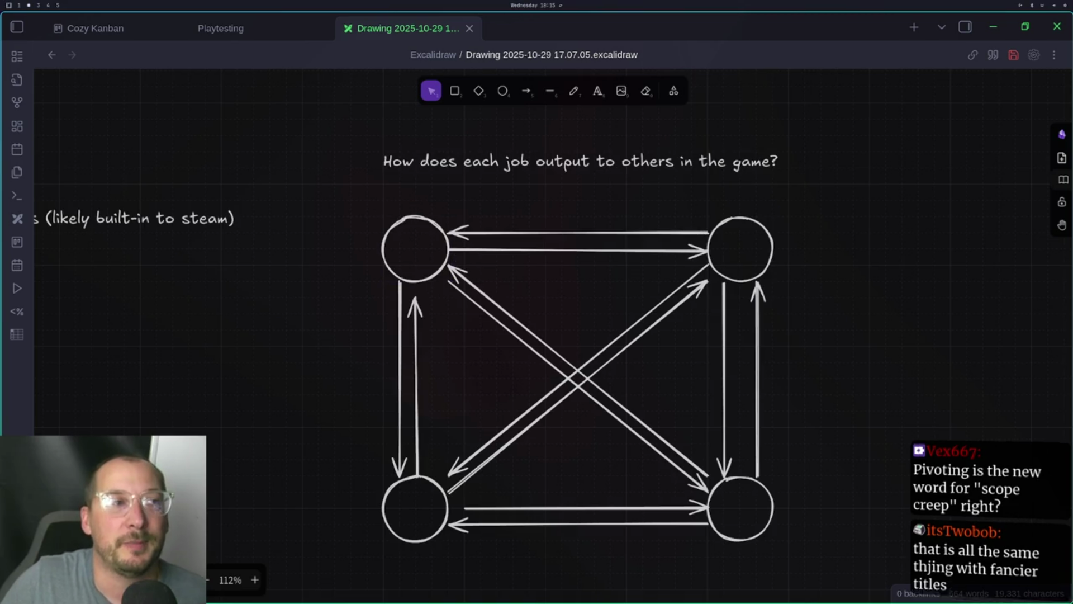
left_click(722, 222)
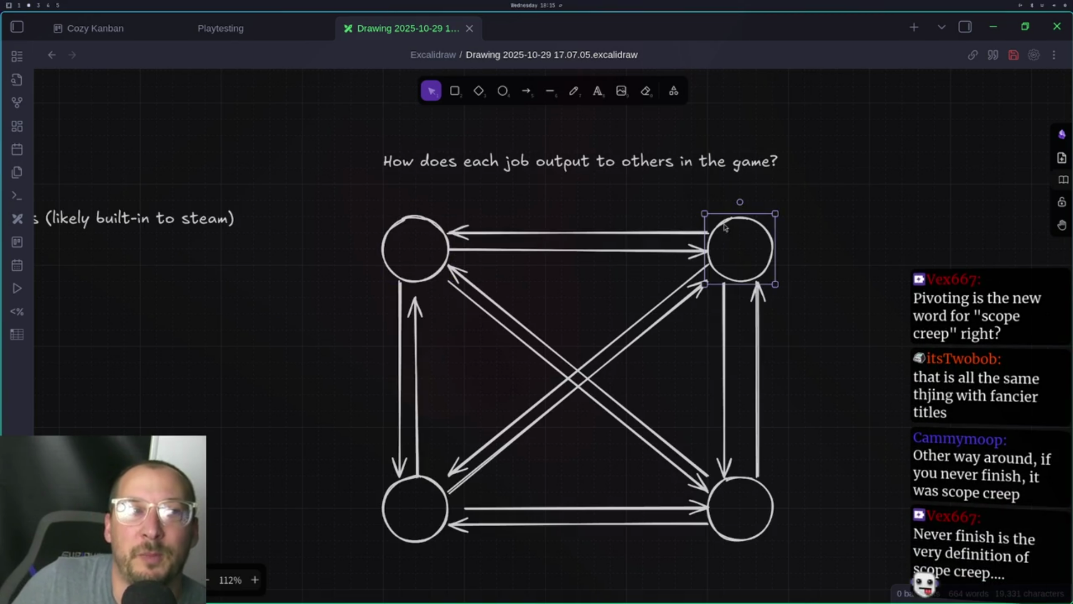
key("Escape")
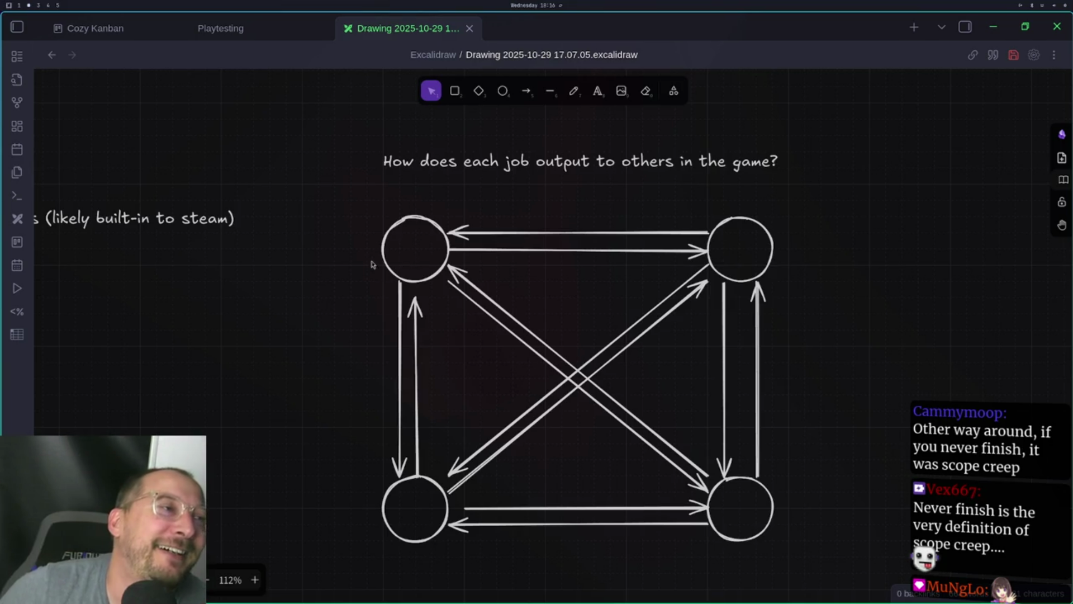
Attach the left upward arrow's top end to the top-left circle
left_click(415, 297)
left_click_drag(415, 297, 414, 283)
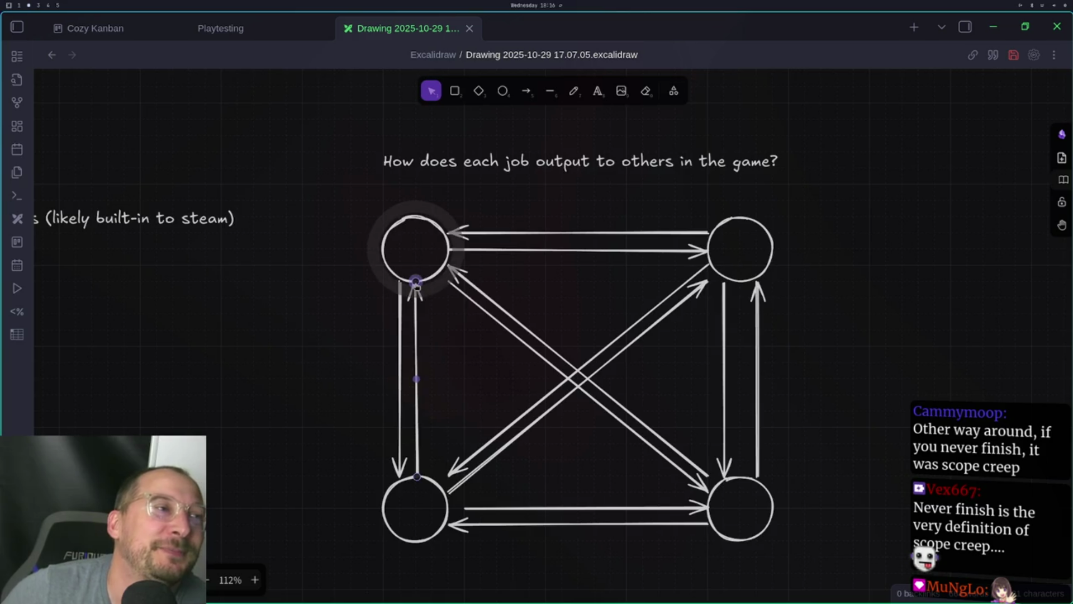
left_click(495, 297)
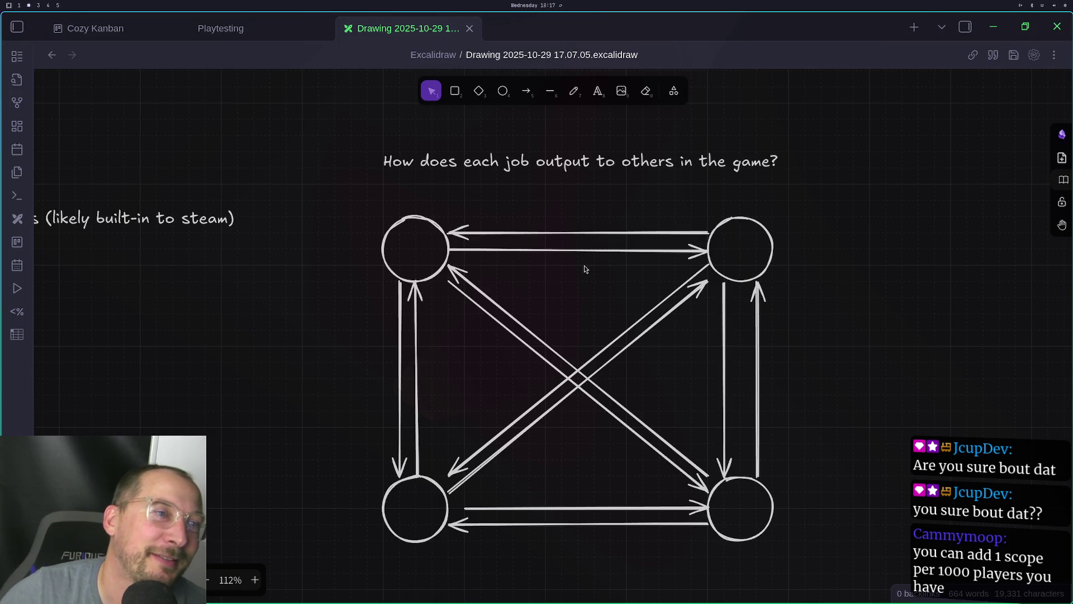
Move the right-hand up arrow closer to its down-arrow pair
left_click_drag(719, 341, 736, 341)
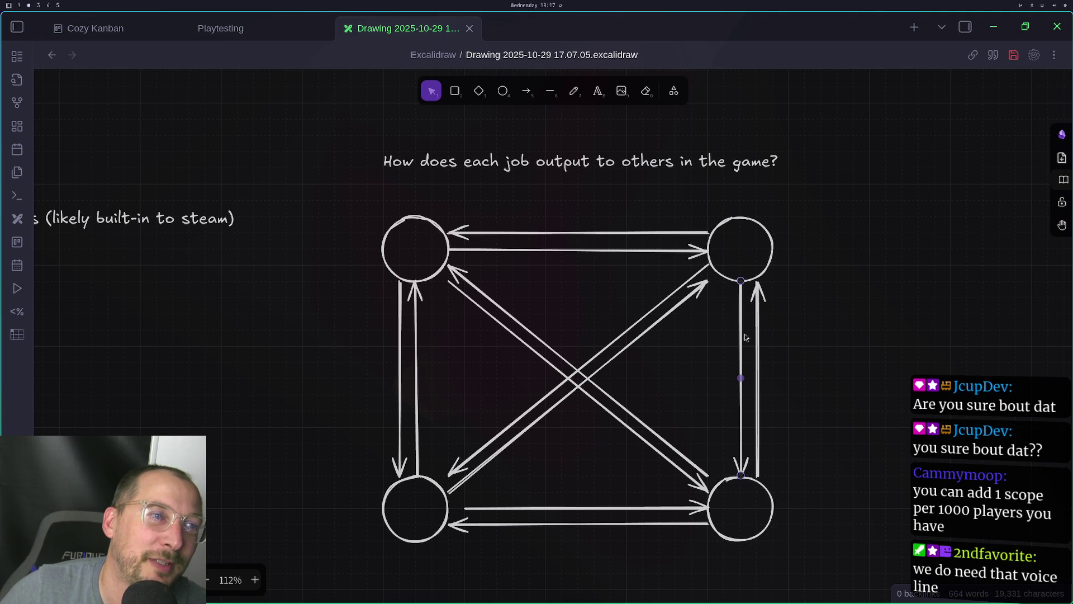
key("ctrl+z")
left_click_drag(759, 341, 744, 337)
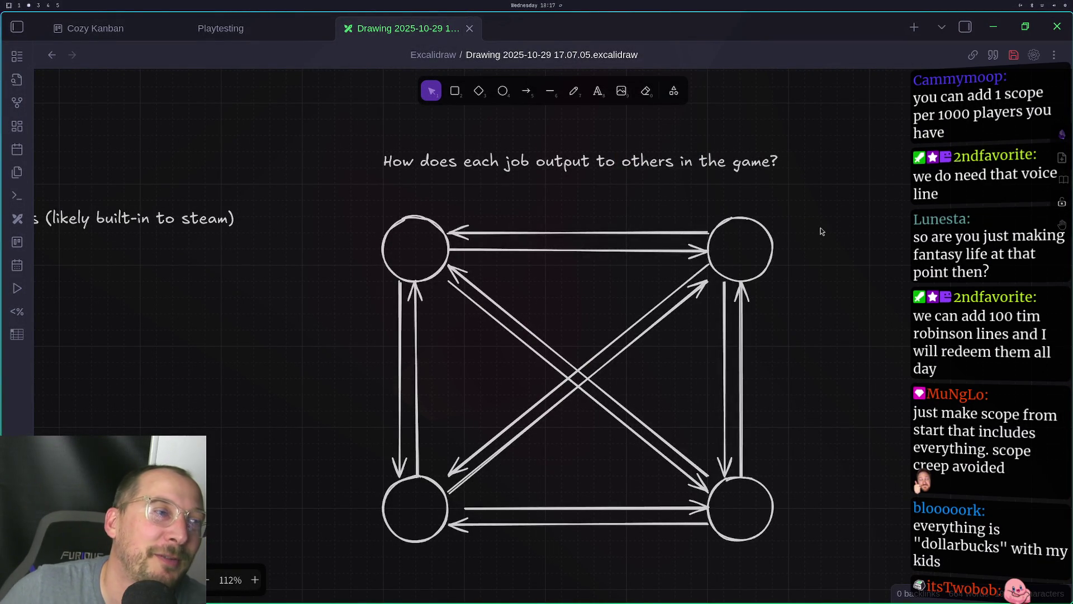
mouse_move(268, 422)
left_mouse_down()
mouse_move(588, 218)
mouse_move(442, 235)
left_mouse_up()
Zoom out and scroll the board to the Overworld column's Medieval Hexagon image
scroll(588, 217, "down", 4)
scroll(442, 235, "right", 4)
scroll(639, 209, "up", 1)
scroll(639, 208, "right", 4)
scroll(847, 245, "down", 1)
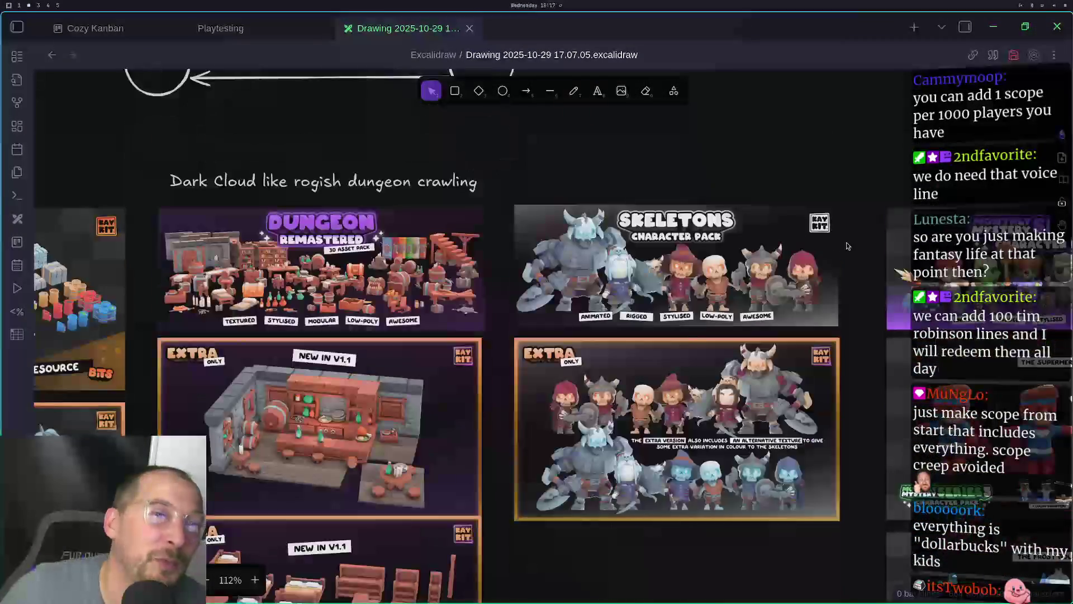
scroll(847, 246, "down", 3)
scroll(426, 460, "right", 5)
scroll(537, 423, "down", 2)
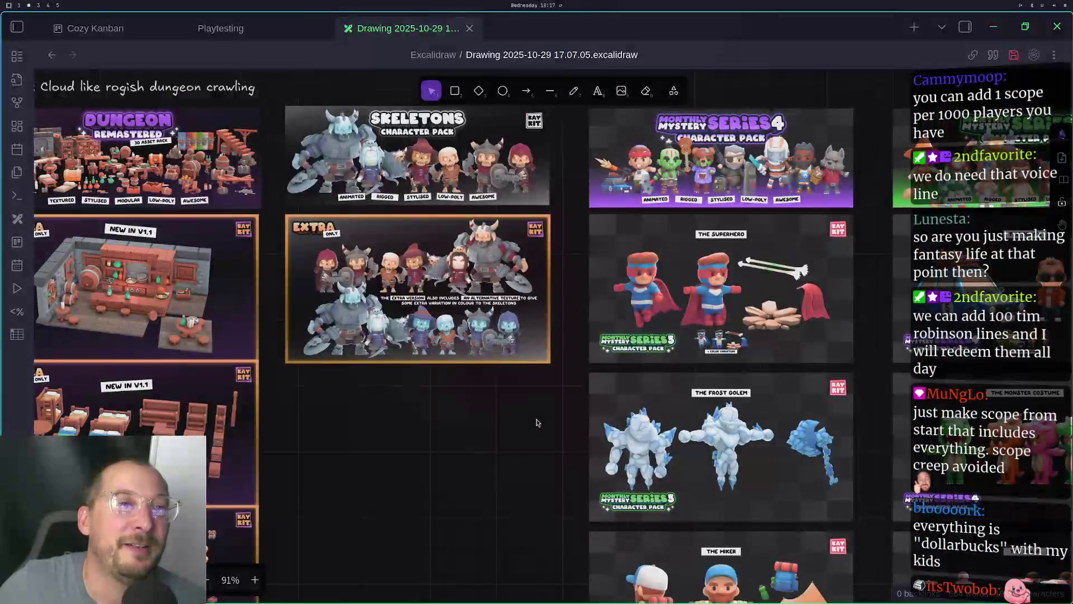
scroll(536, 423, "down", 3)
scroll(427, 436, "down", 3)
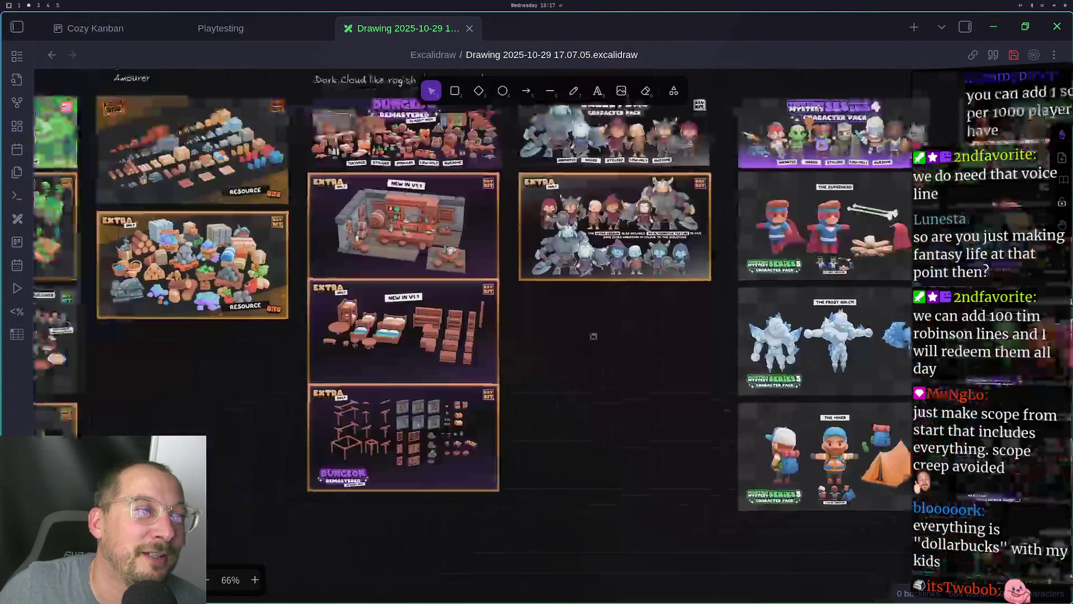
scroll(562, 368, "left", 10)
scroll(562, 368, "up", 2)
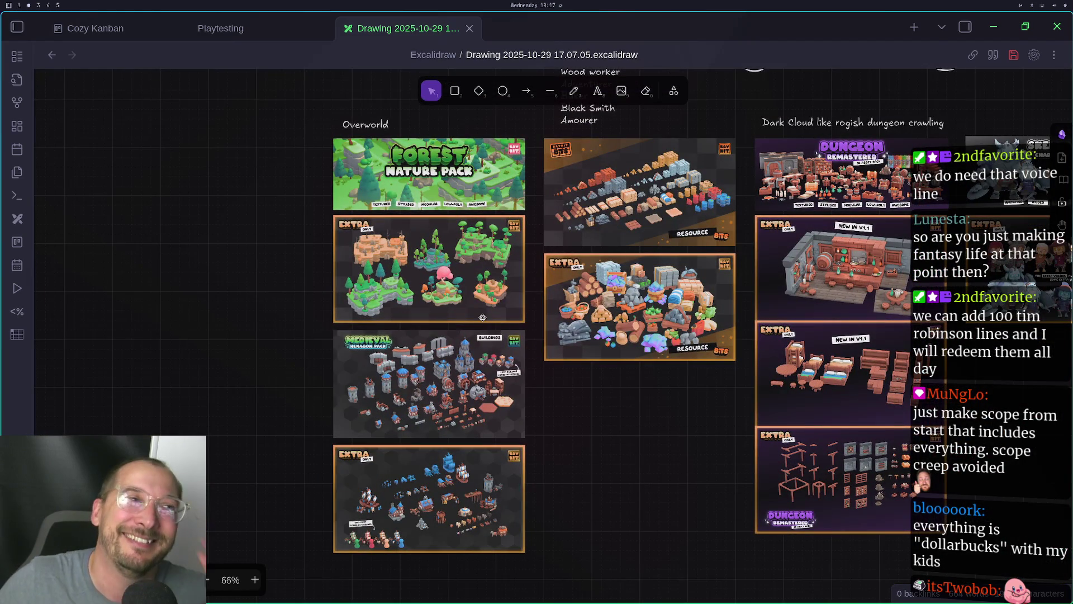
scroll(711, 448, "right", 4)
scroll(712, 448, "up", 2)
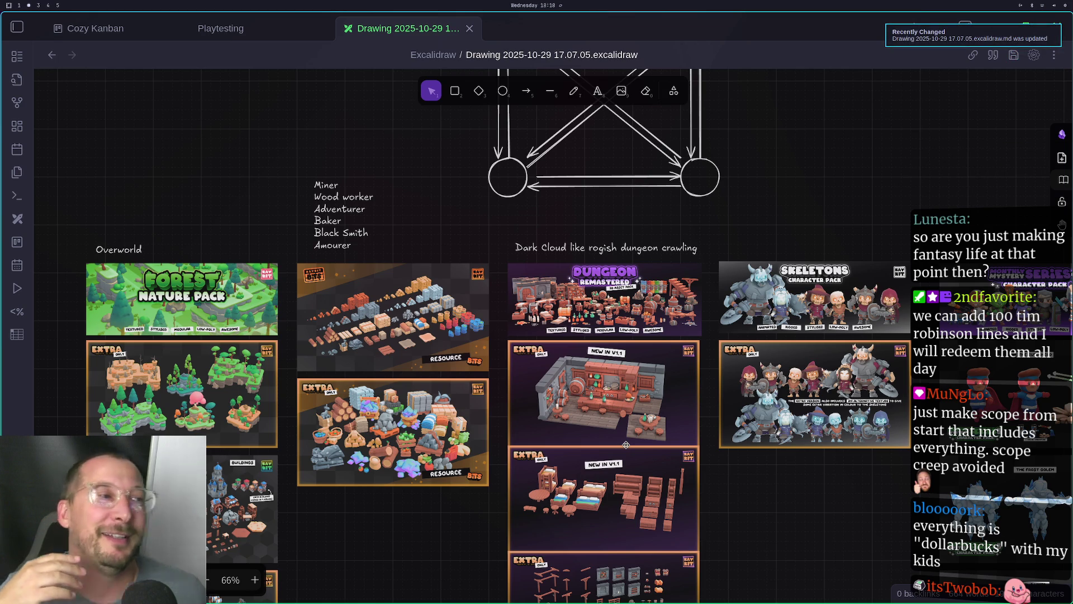
scroll(626, 445, "down", 3)
scroll(383, 432, "left", 5)
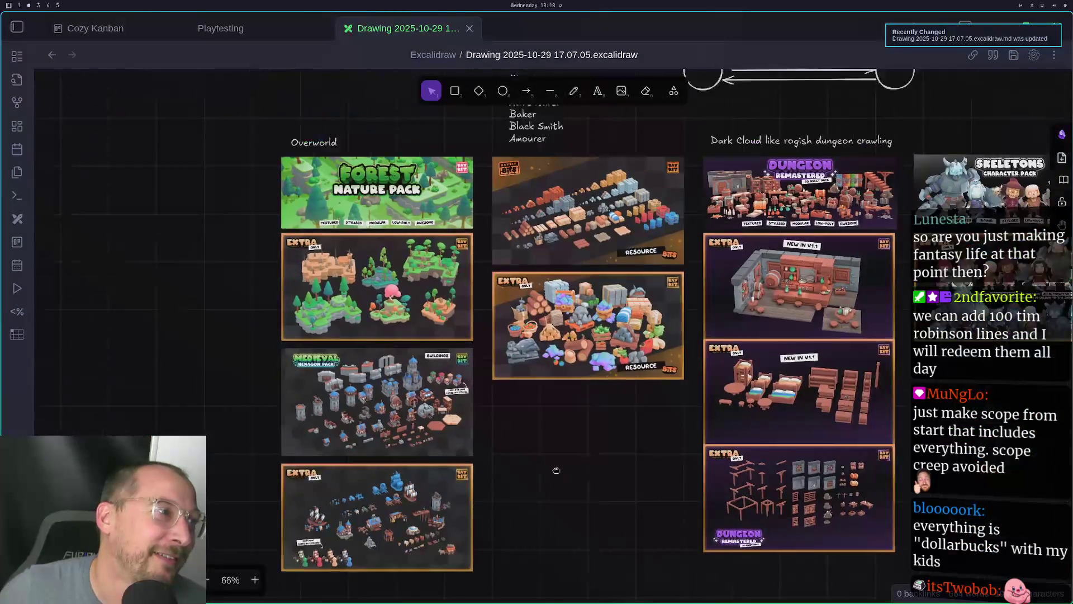
Raise the Medieval Hexagon image flush under the extra forest image
left_click_drag(384, 432, 383, 422)
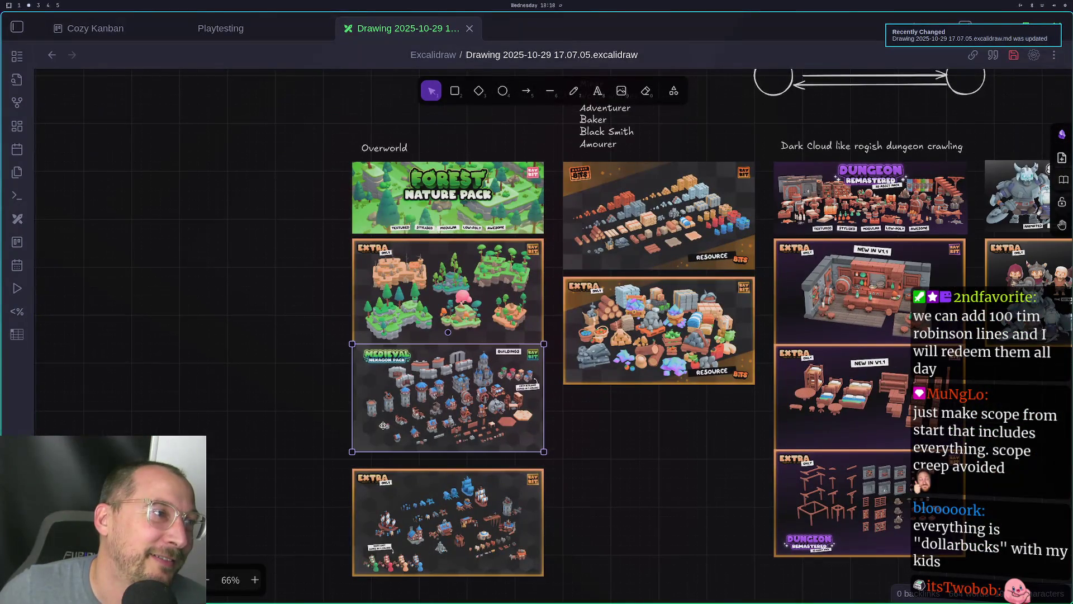
left_click(585, 457)
scroll(368, 491, "right", 5)
scroll(367, 491, "up", 1)
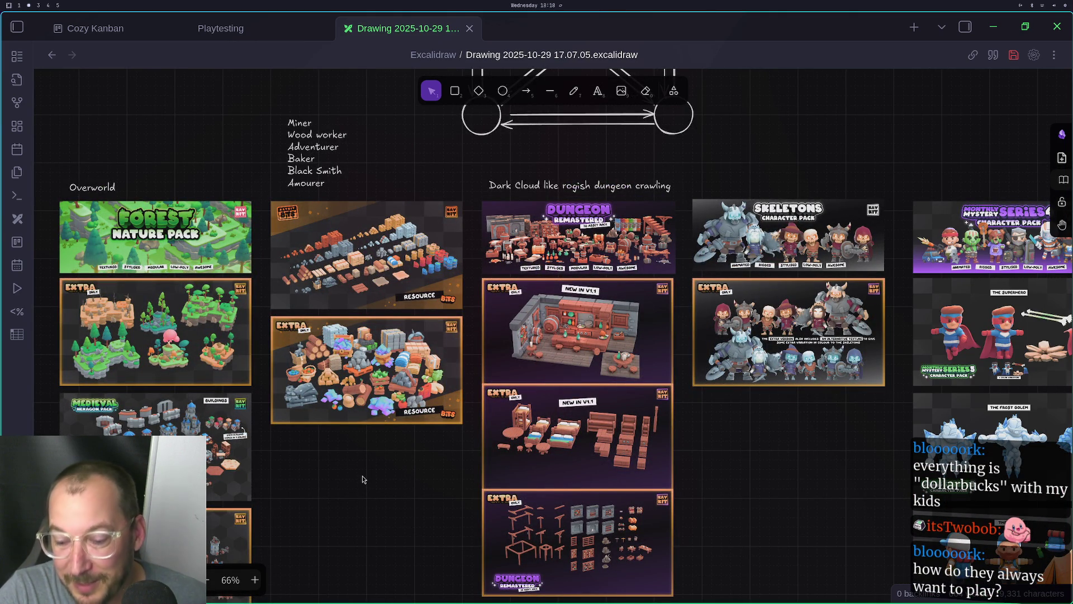
mouse_move(362, 479)
left_mouse_down()
mouse_move(405, 502)
mouse_move(261, 537)
mouse_move(125, 408)
left_mouse_up()
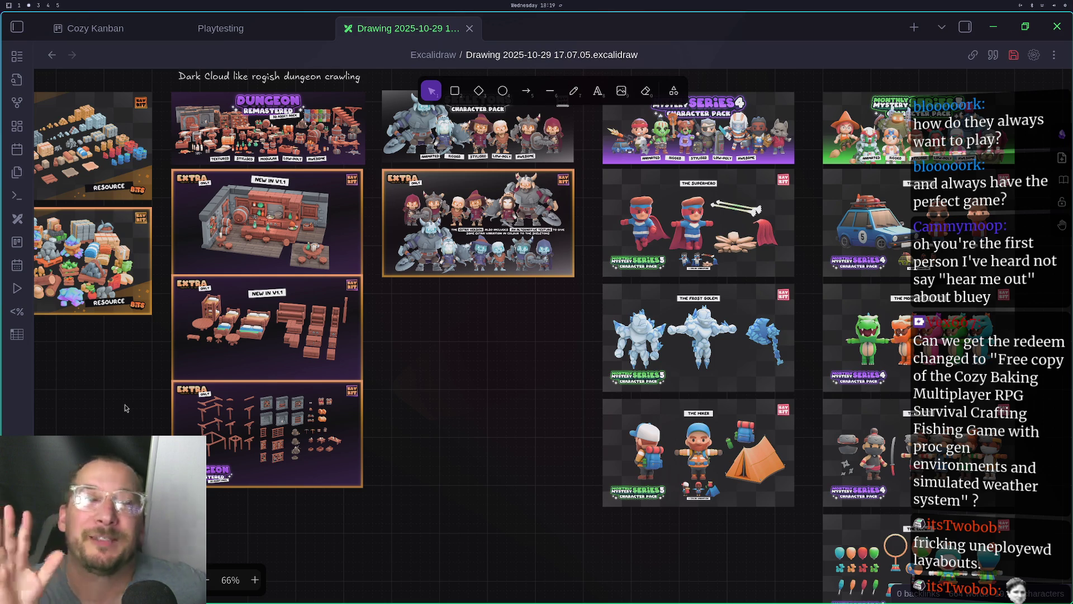
Close the gaps above the Frost Golem, Hiker, Monster Costume and Ninja images
left_click_drag(665, 339, 665, 328)
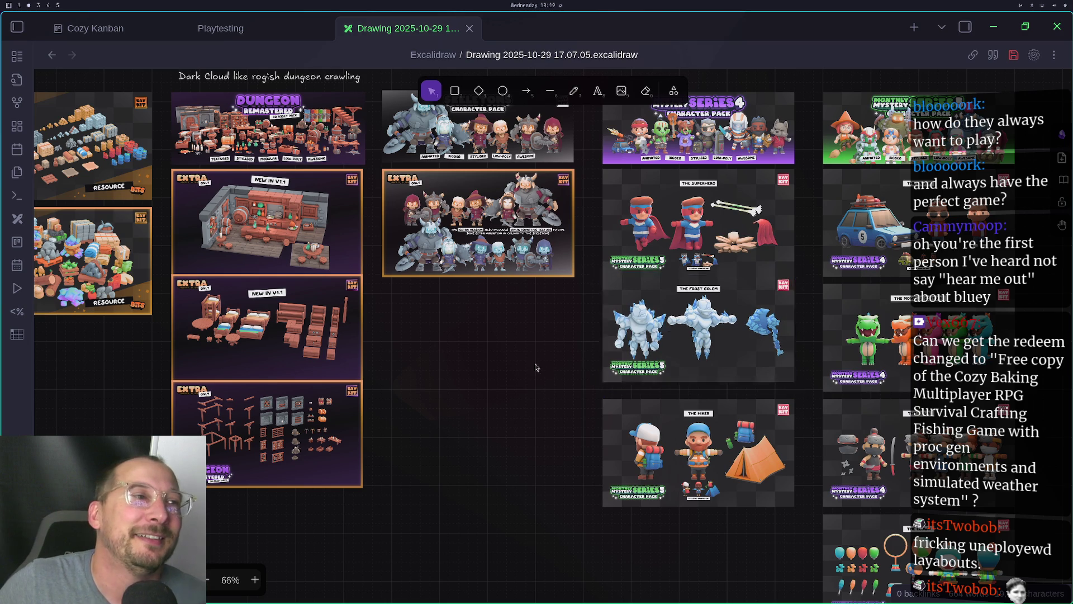
left_click_drag(689, 423, 689, 404)
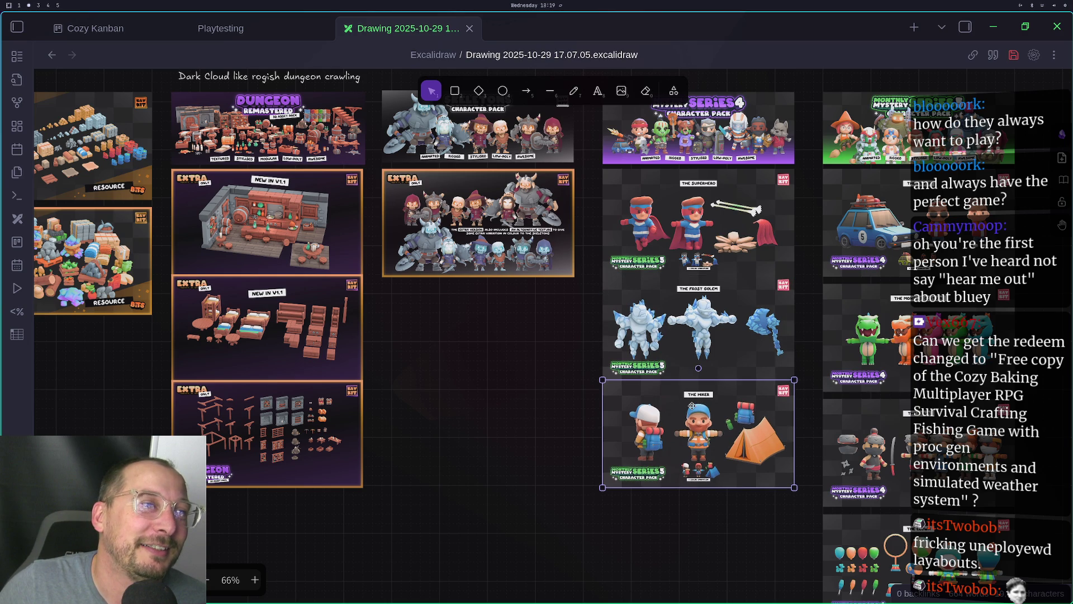
left_click(589, 468)
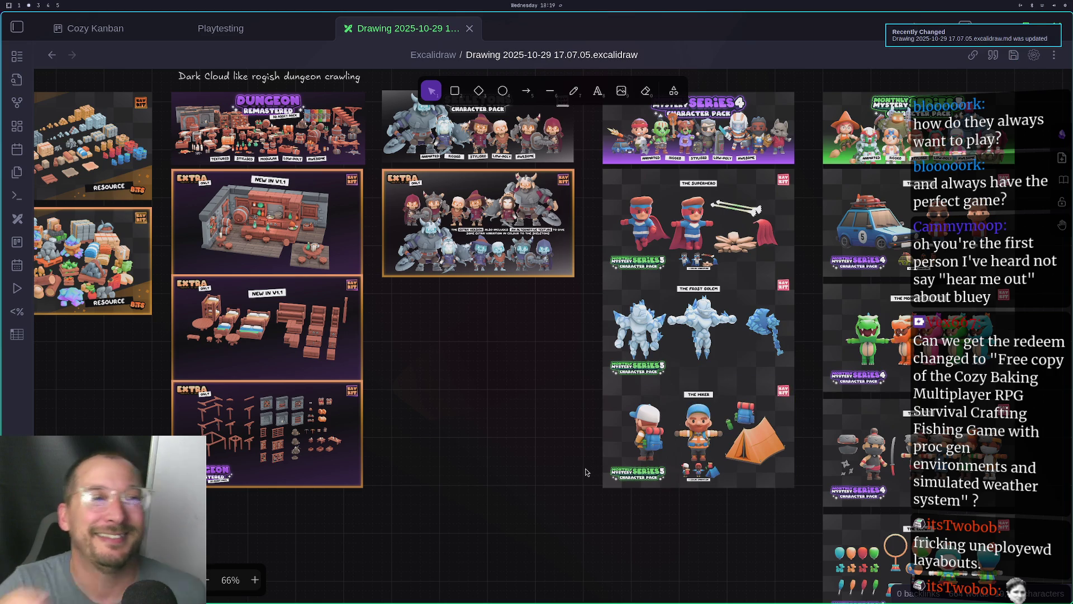
scroll(586, 473, "right", 7)
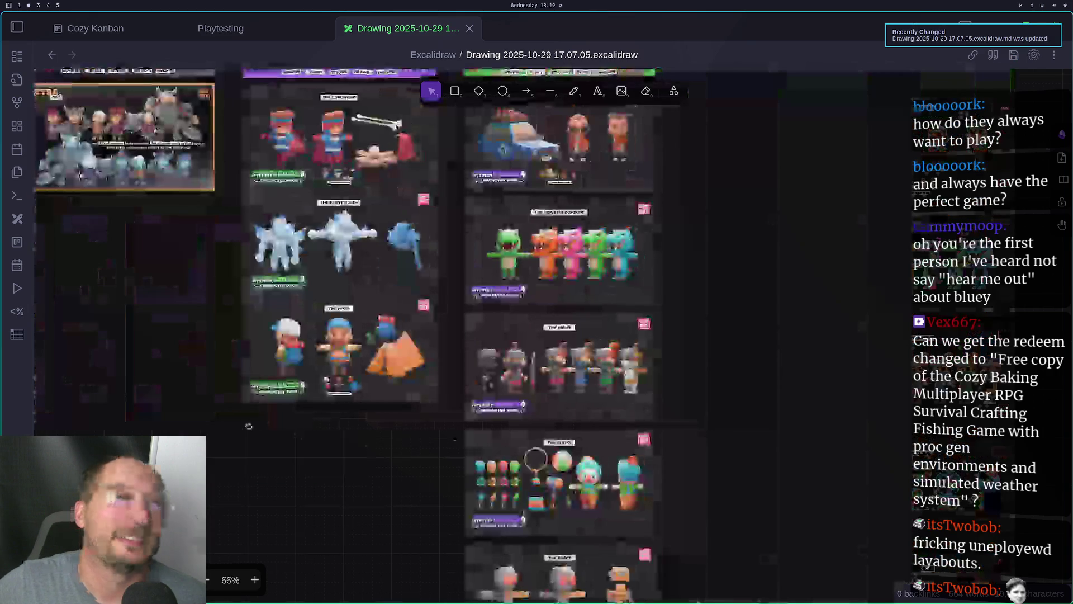
left_click(541, 355)
left_click_drag(542, 355, 542, 346)
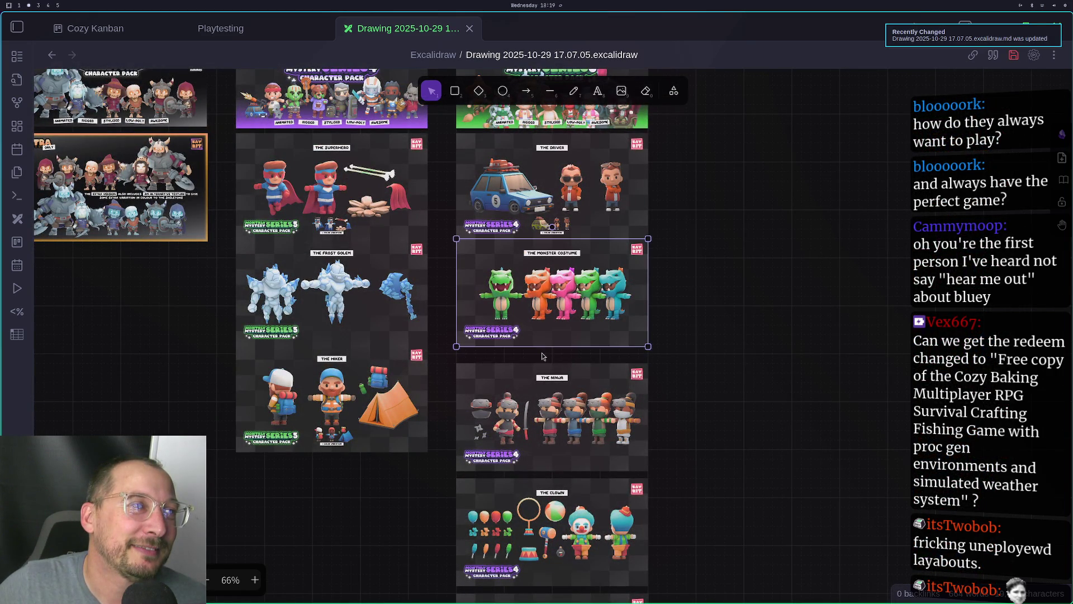
left_click(538, 418)
left_click_drag(539, 418, 537, 400)
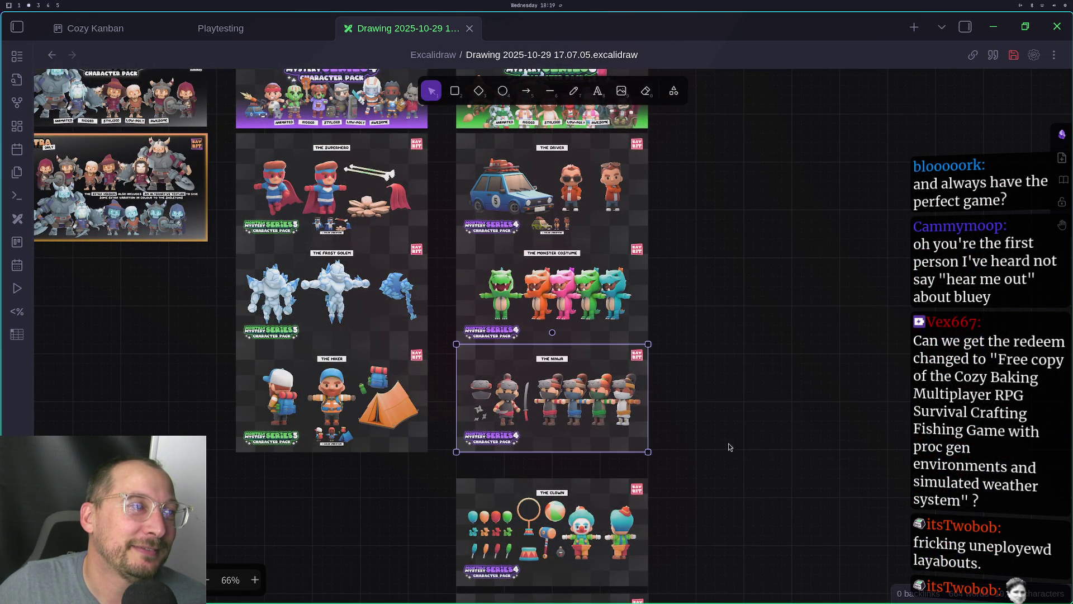
Pull the Clown and Robot images up under the Ninja, then go to the OBS workspace
scroll(727, 447, "down", 2)
left_click_drag(476, 515, 472, 480)
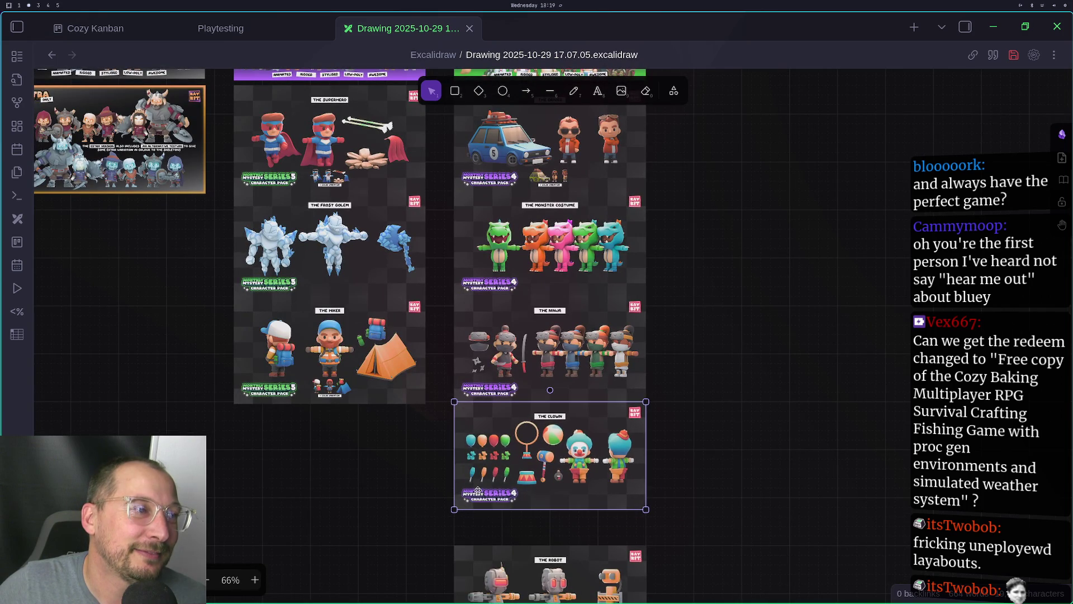
scroll(682, 498, "down", 3)
left_click(567, 549)
left_click_drag(568, 548, 568, 510)
left_click(742, 476)
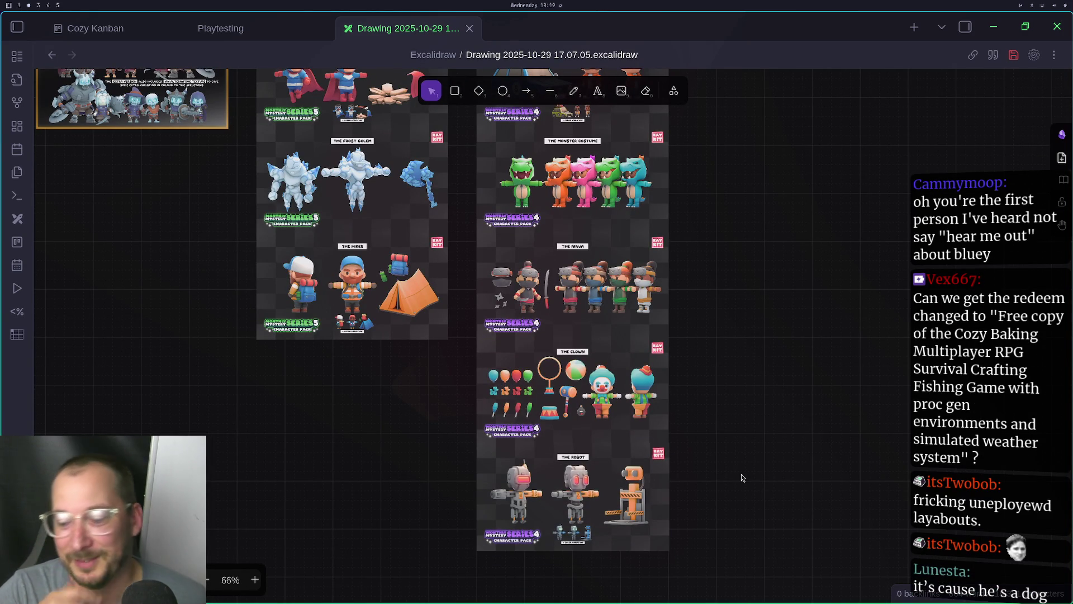
scroll(772, 372, "up", 5)
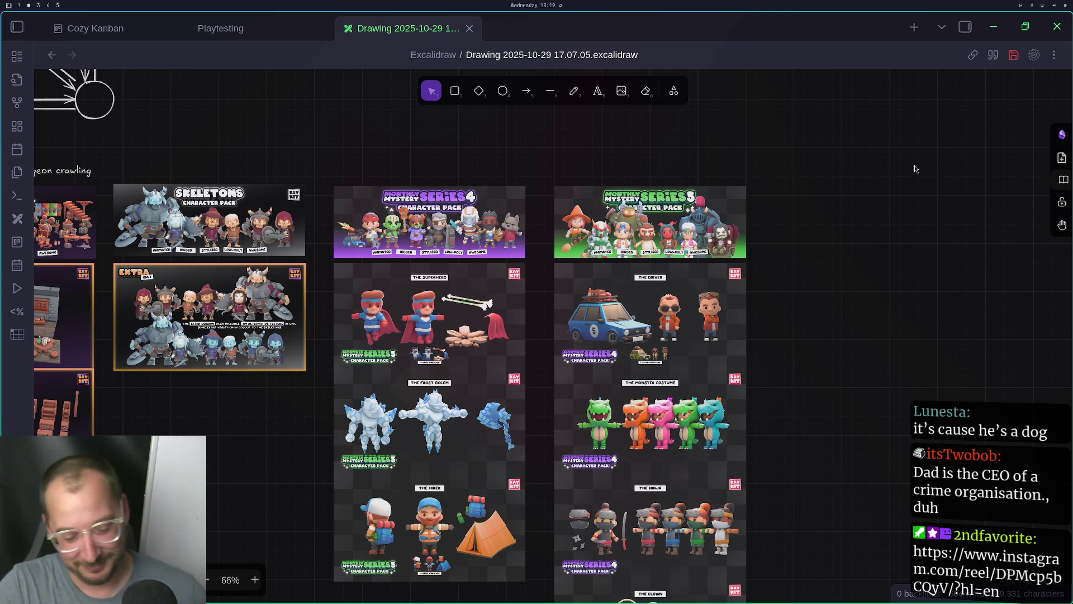
key("super+4")
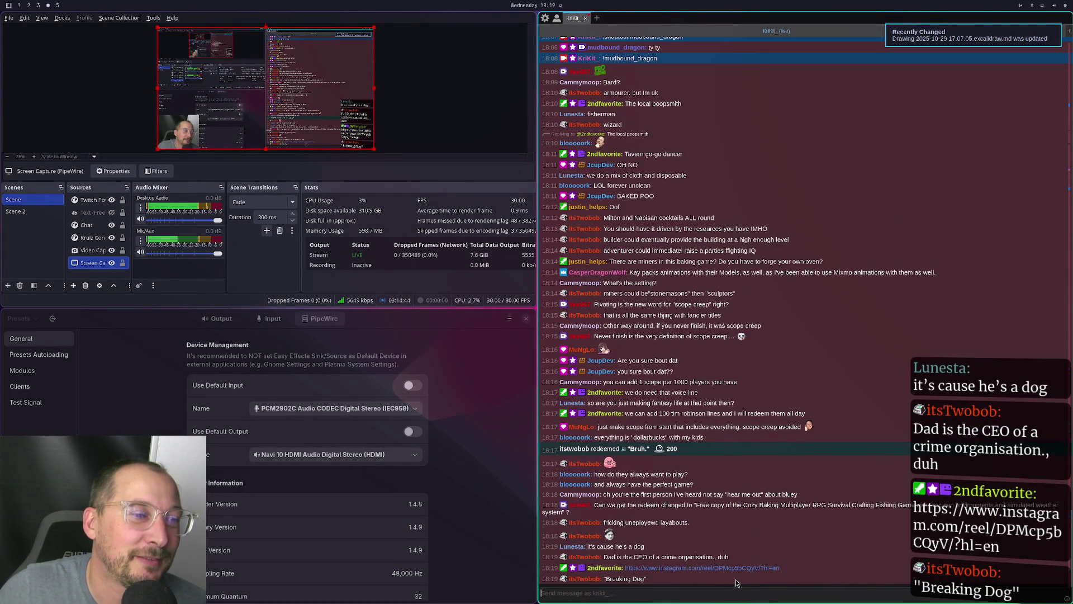
Open the chat's Instagram reel link, dismiss the sign-up prompt and unmute the video
left_click(728, 567)
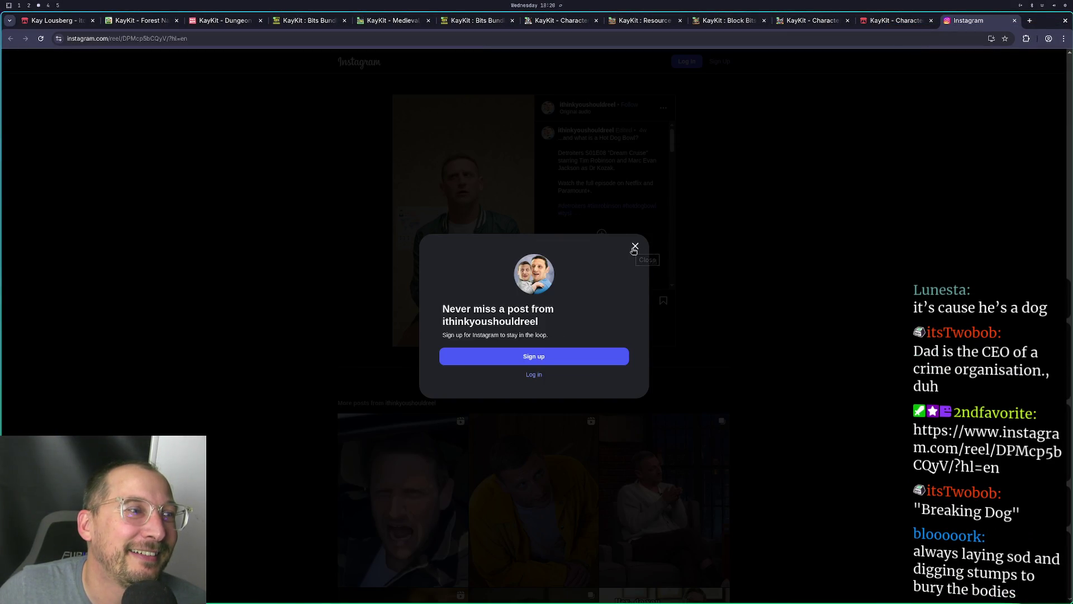
left_click(635, 247)
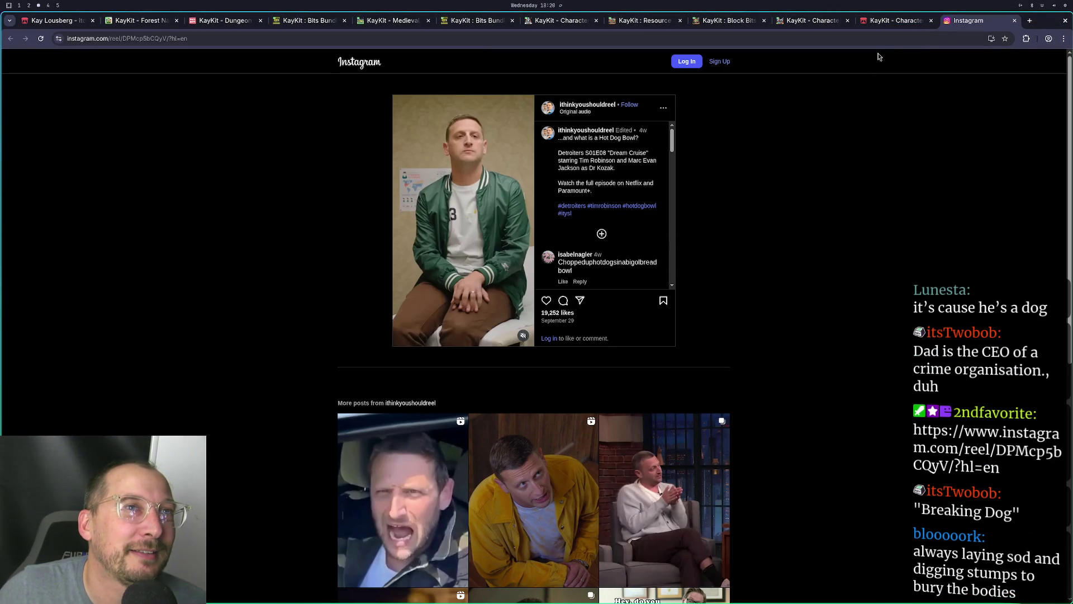
left_click(499, 338)
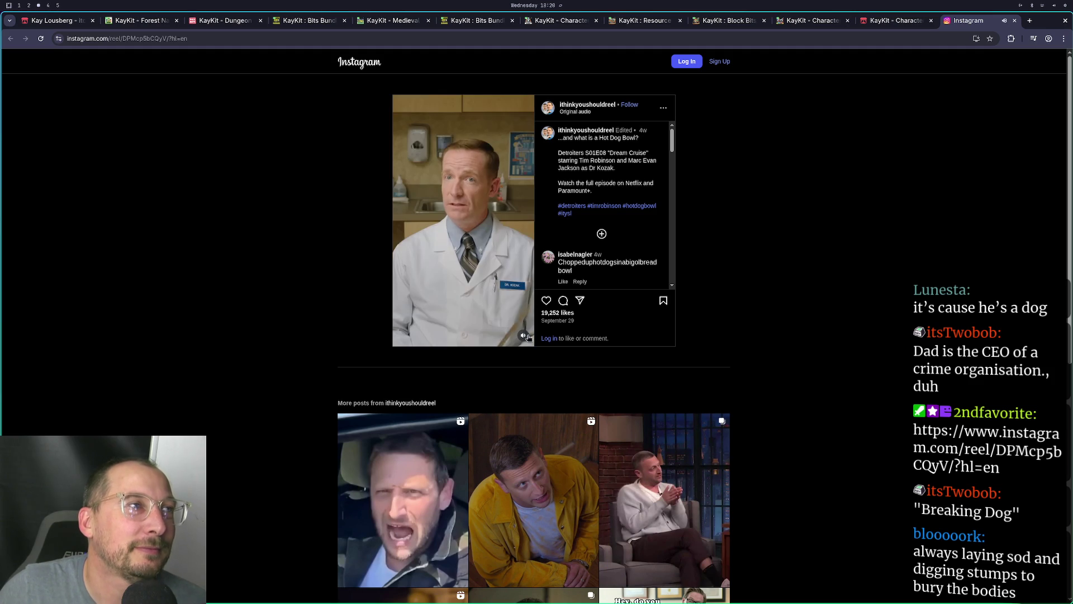
key("super+4")
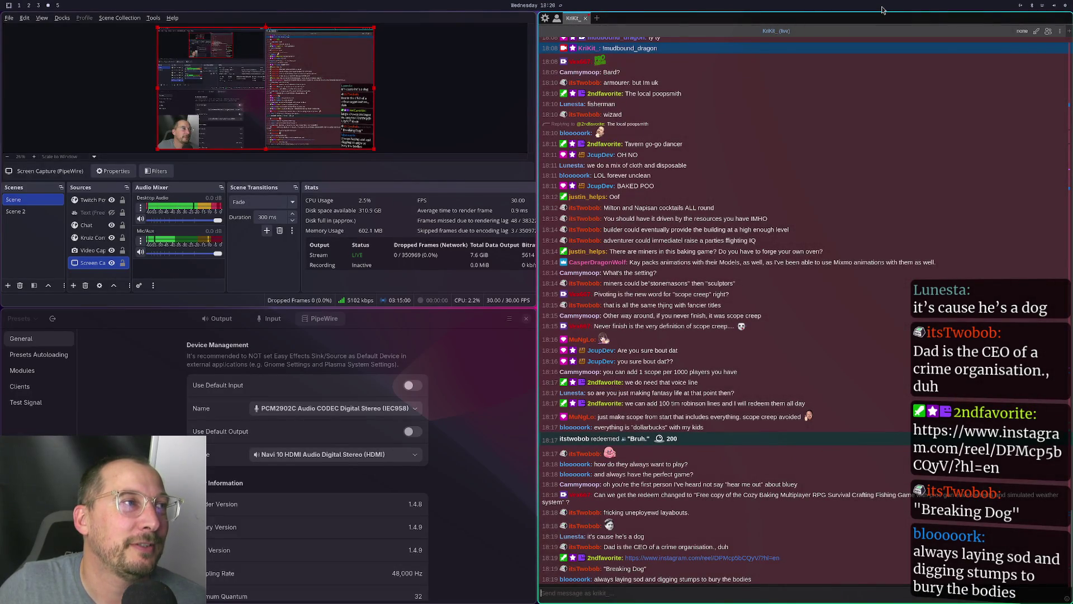
key("super+3")
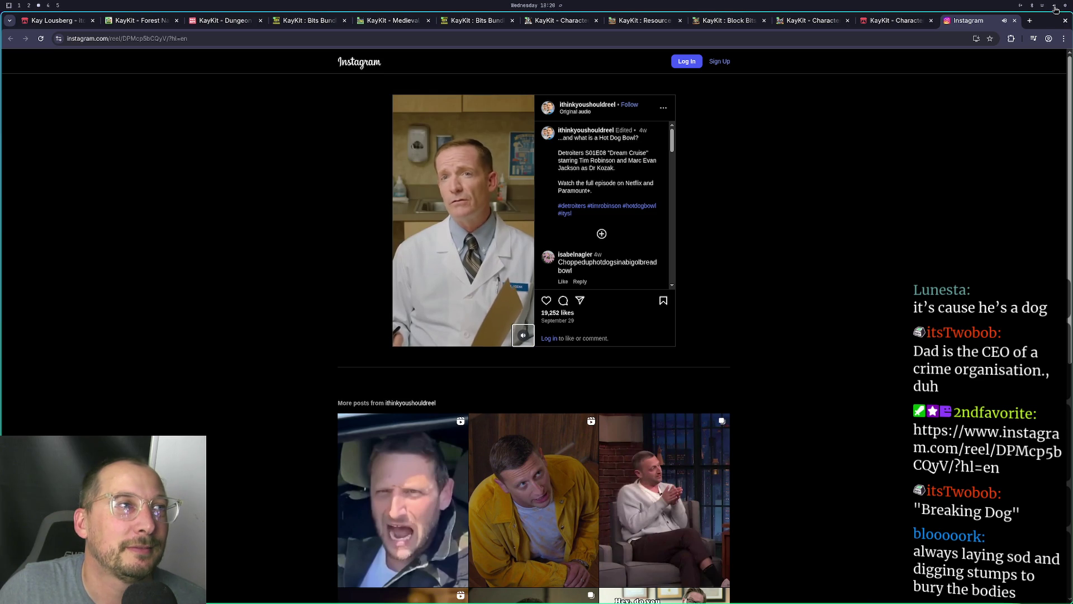
Lower the browser playback volume to 69% and close the Instagram tab
left_click(1055, 9)
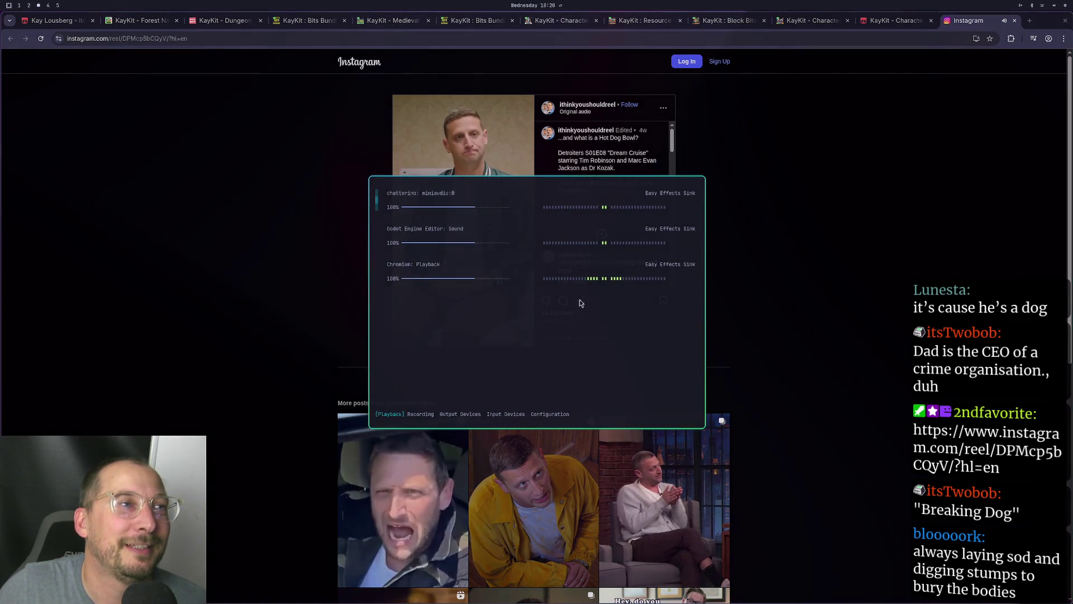
left_click_drag(472, 278, 452, 280)
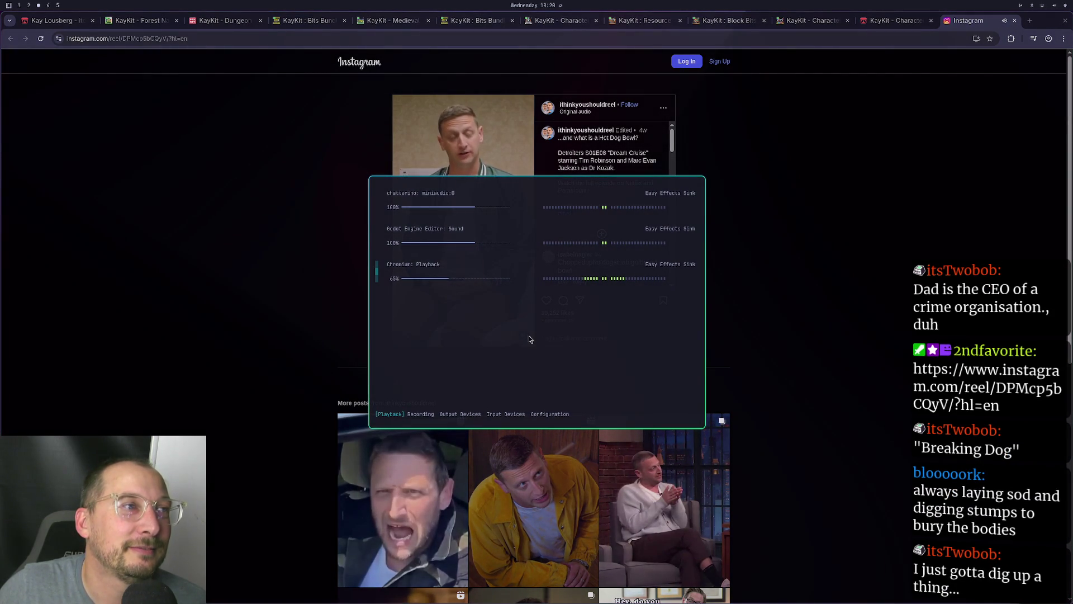
key("Escape")
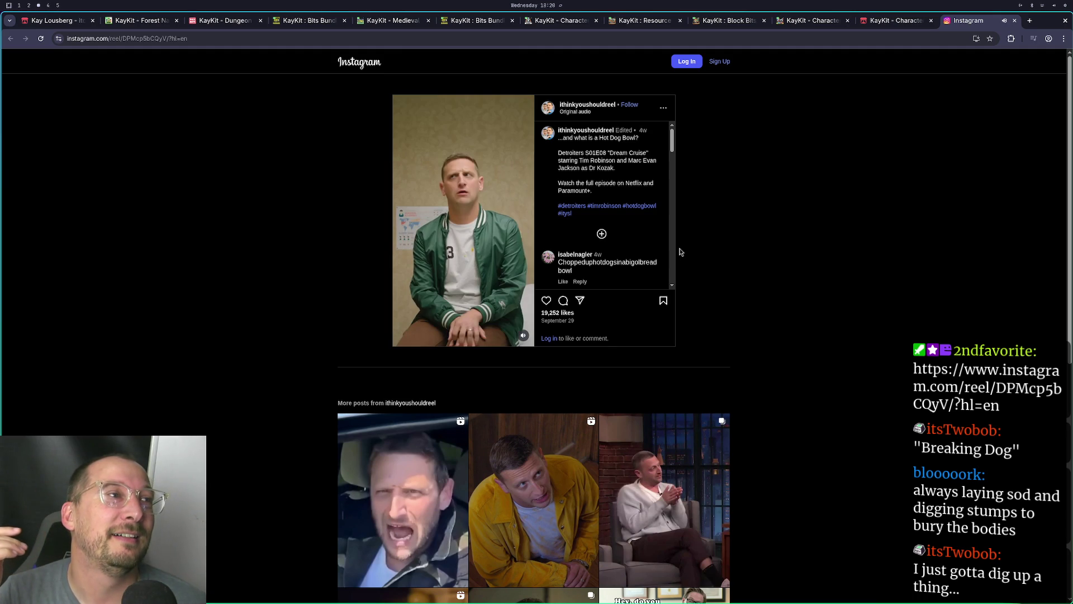
left_click(1014, 20)
key("super+2")
key("super+3")
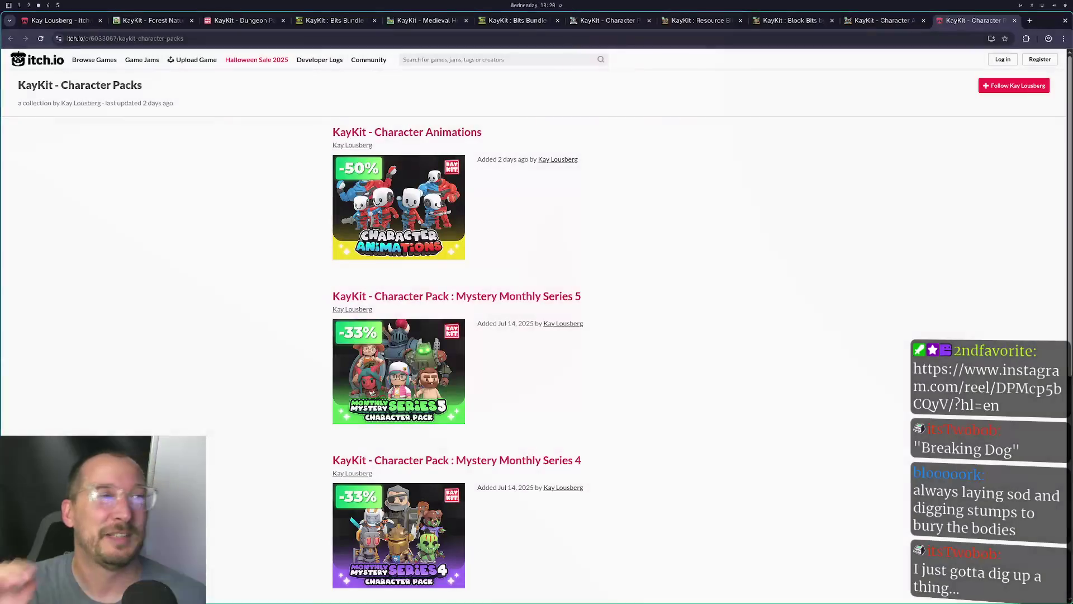
Close the audio mixer overlay in OBS, focus the chat box, then go to workspace 1
key("super+4")
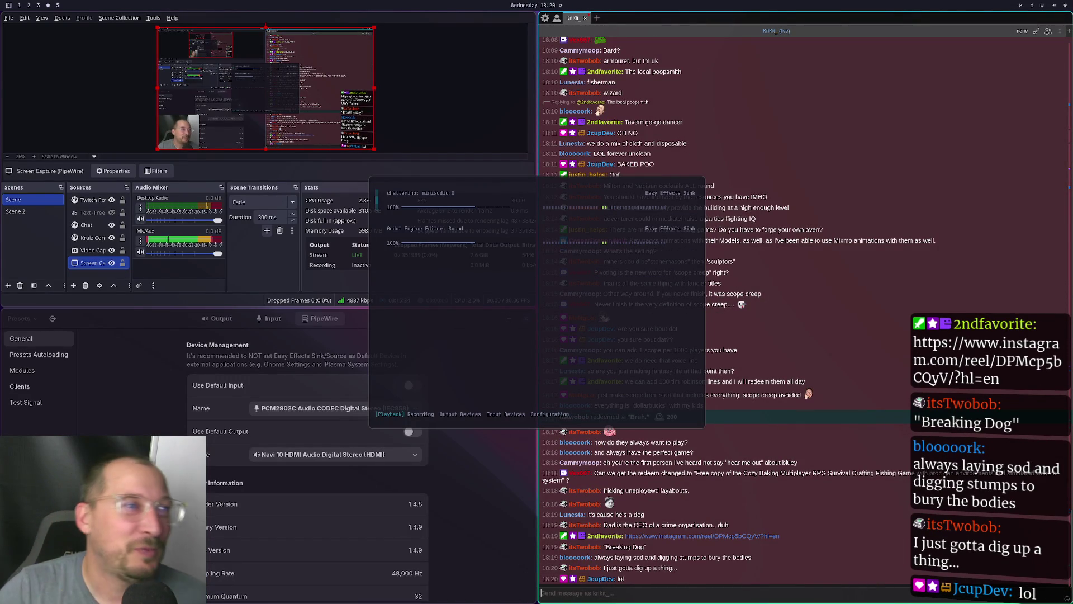
key("q")
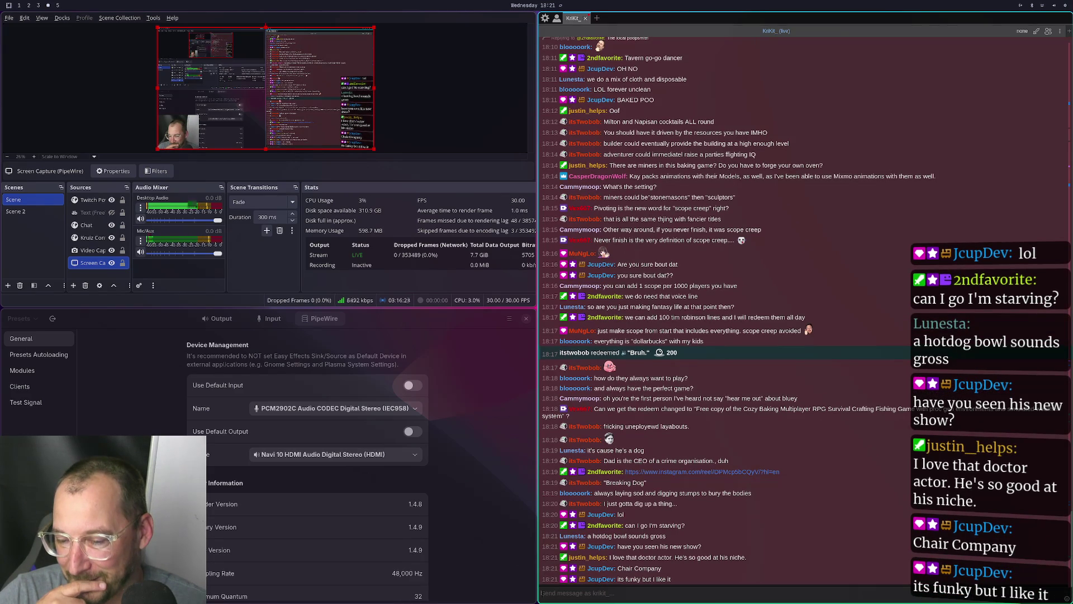
left_click(542, 592)
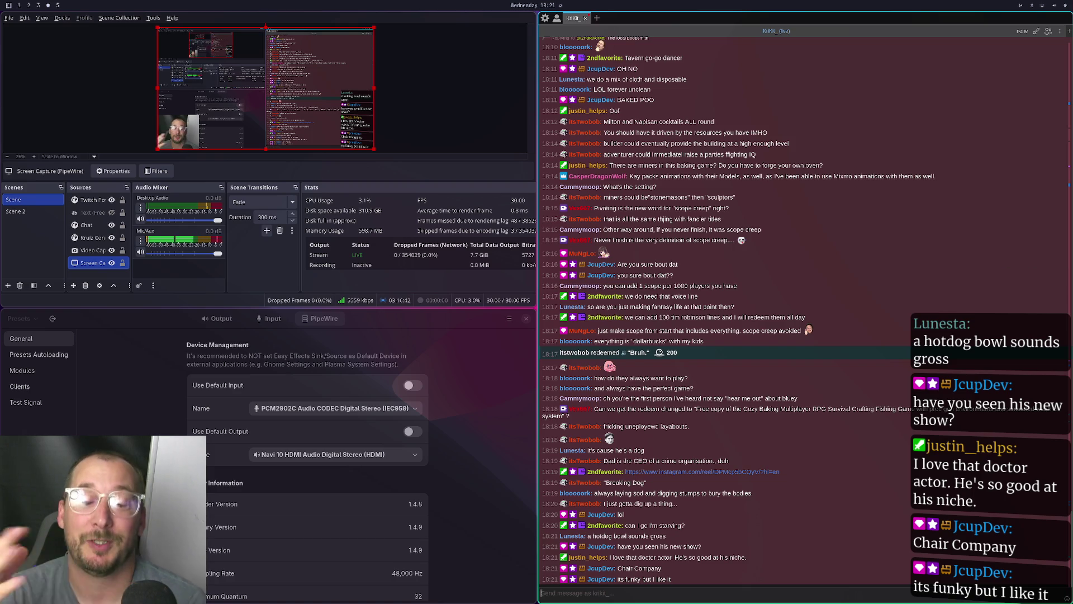
key("super+1")
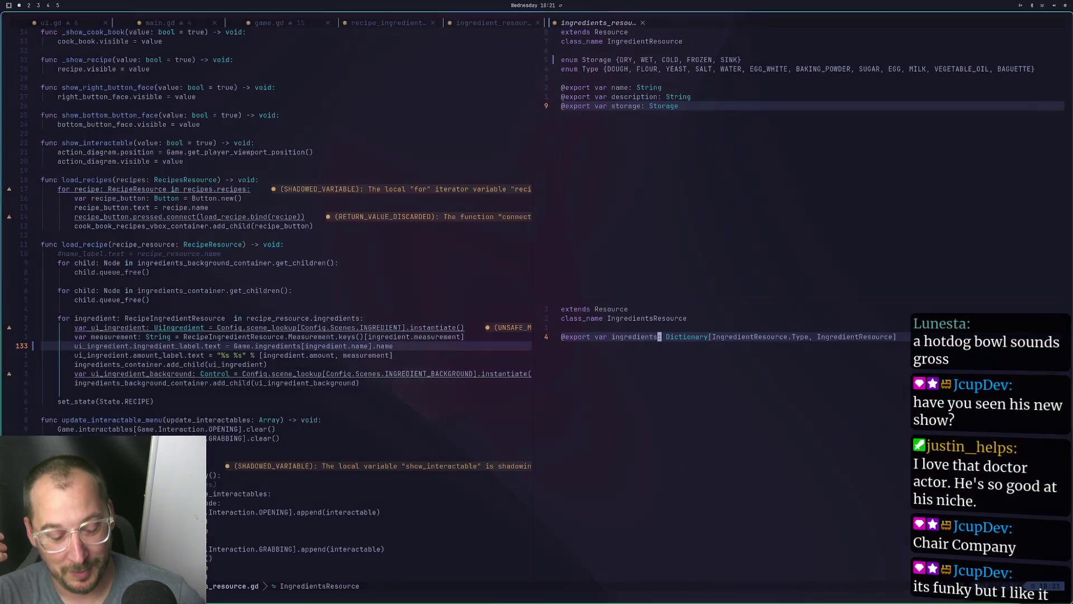
Switch to workspace 2 with the Excalidraw character pack board
key("super+2")
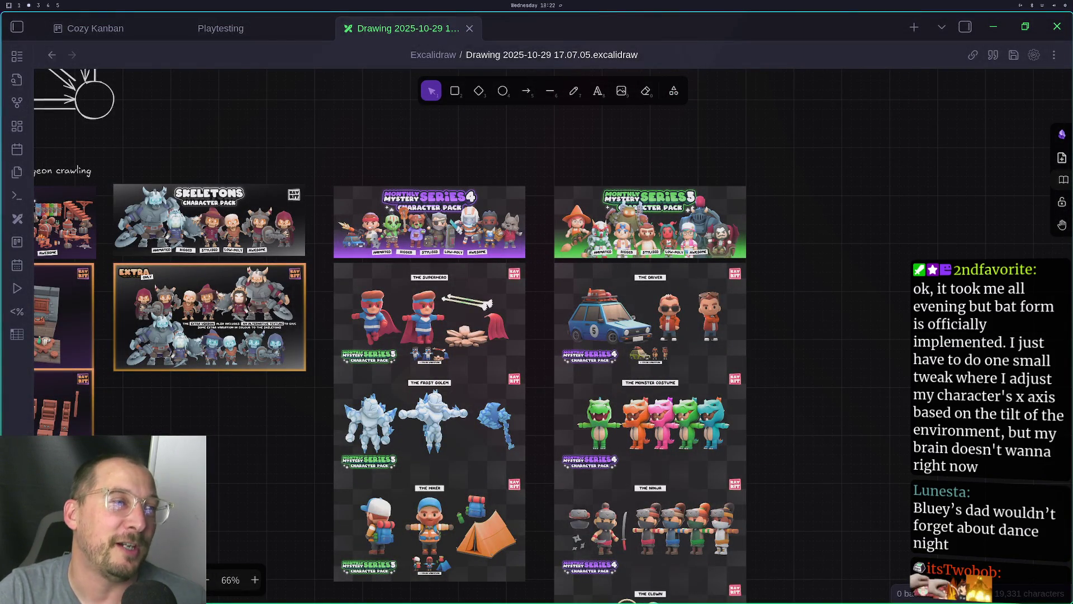
key("super+3")
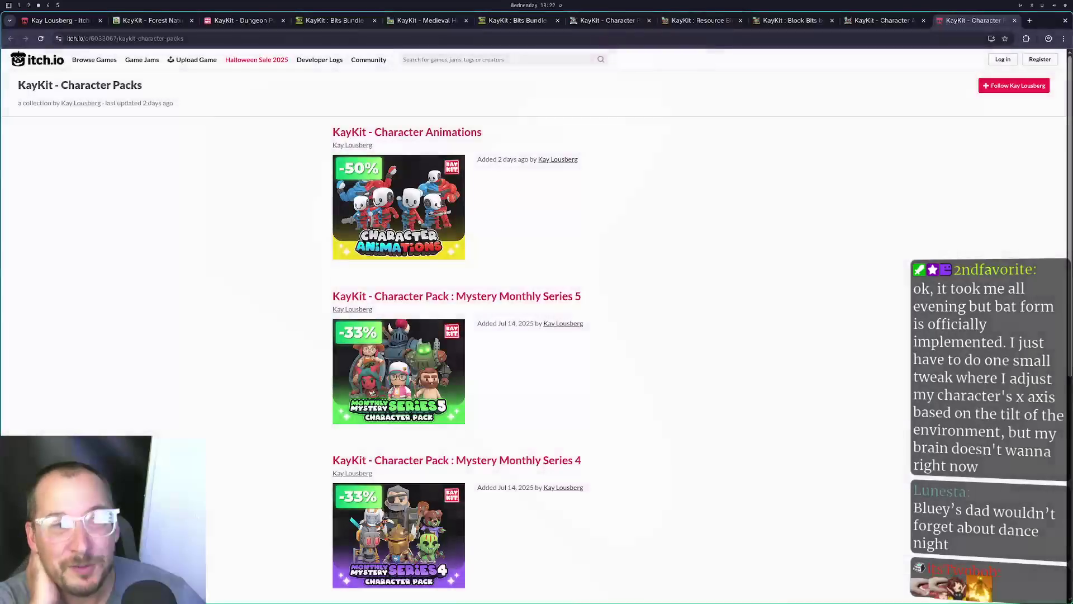
key("super+2")
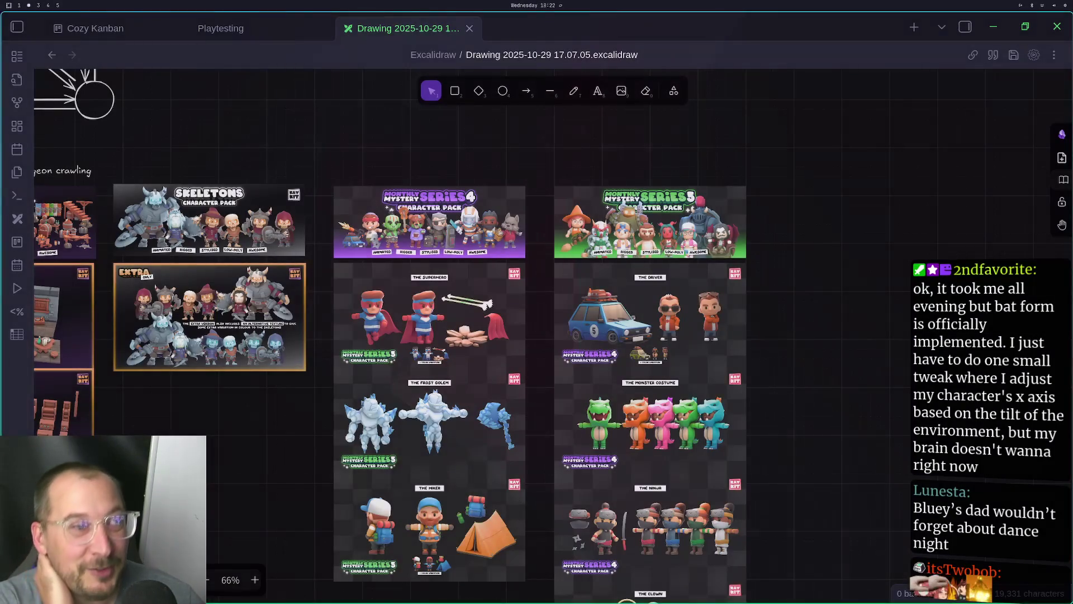
key("super+3")
key("super+1")
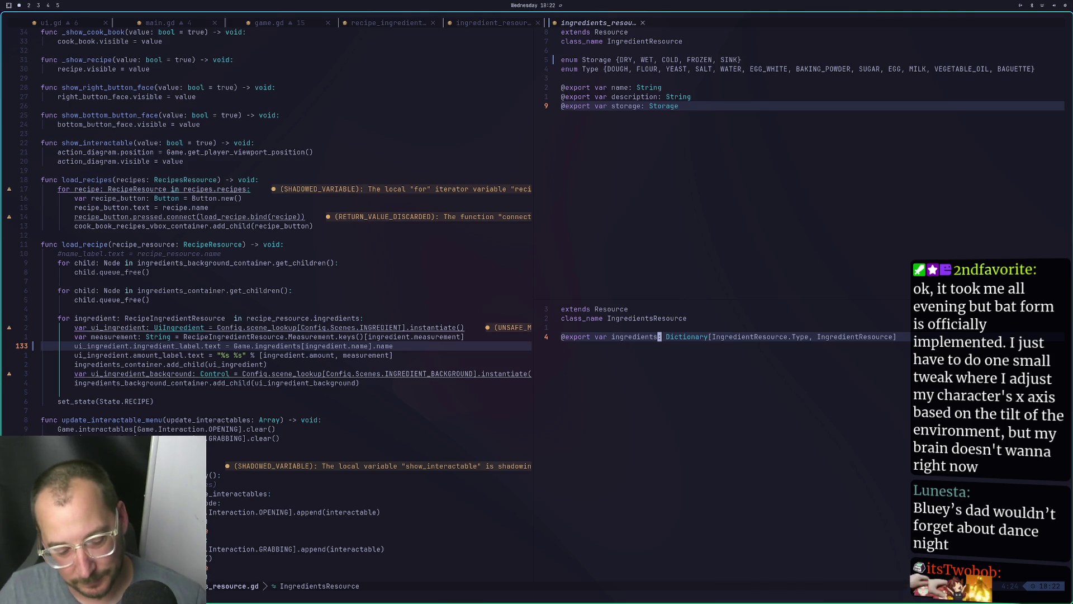
key("super+2")
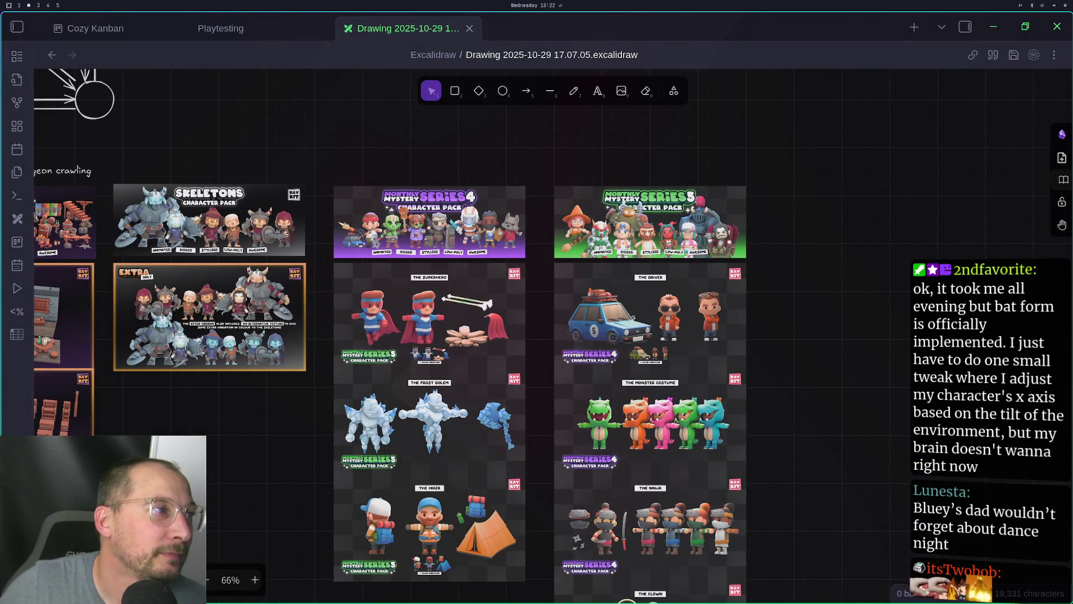
Pan around the board past the Dungeon Remastered image and character packs
scroll(486, 354, "left", 10)
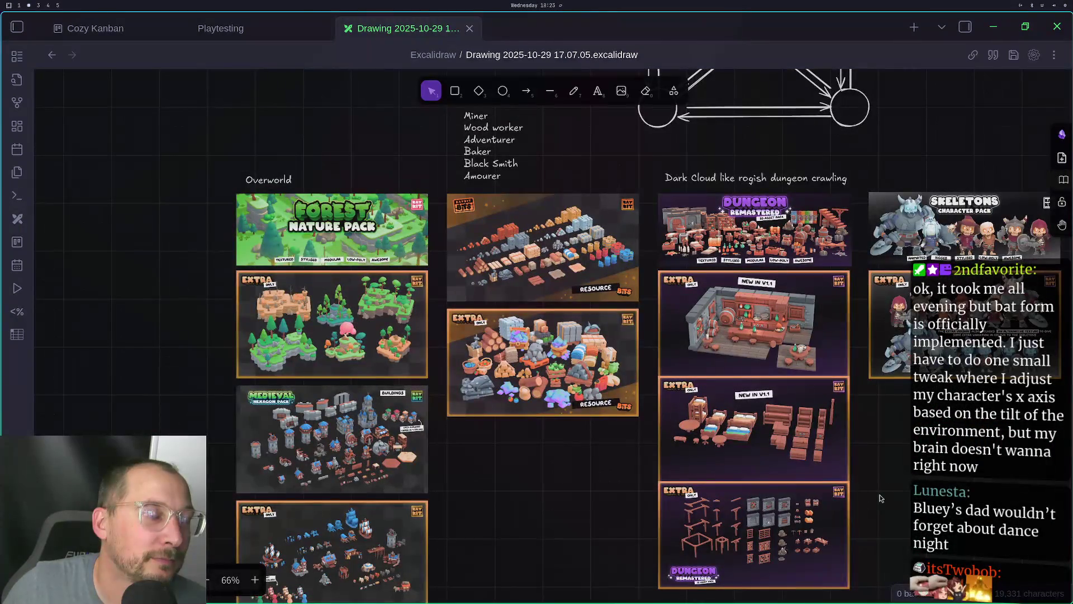
scroll(865, 382, "down", 2)
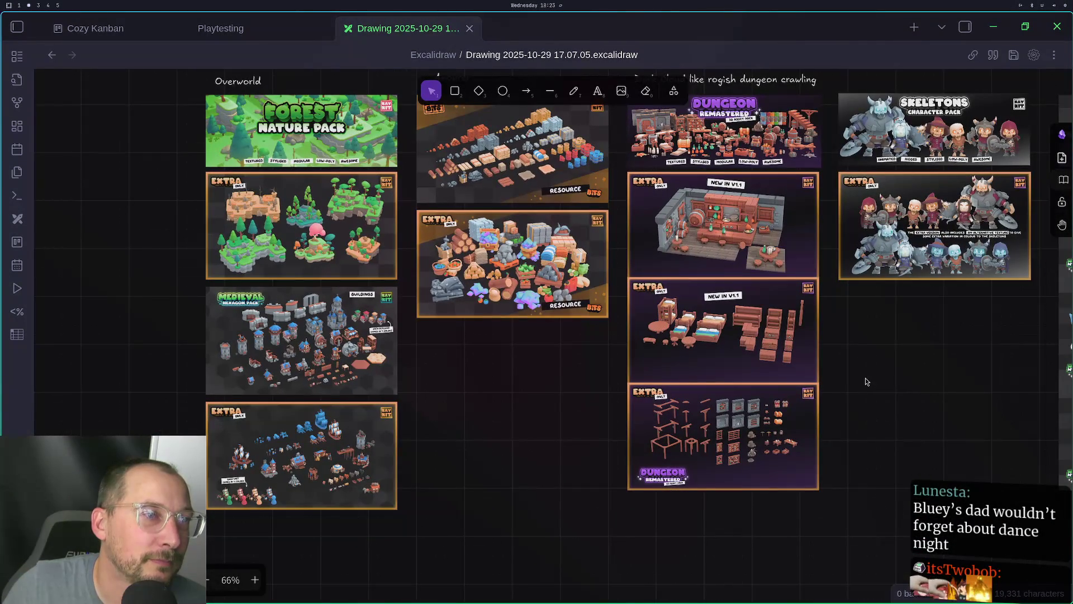
mouse_move(865, 382)
left_mouse_down()
mouse_move(892, 516)
mouse_move(801, 488)
mouse_move(940, 545)
left_mouse_up()
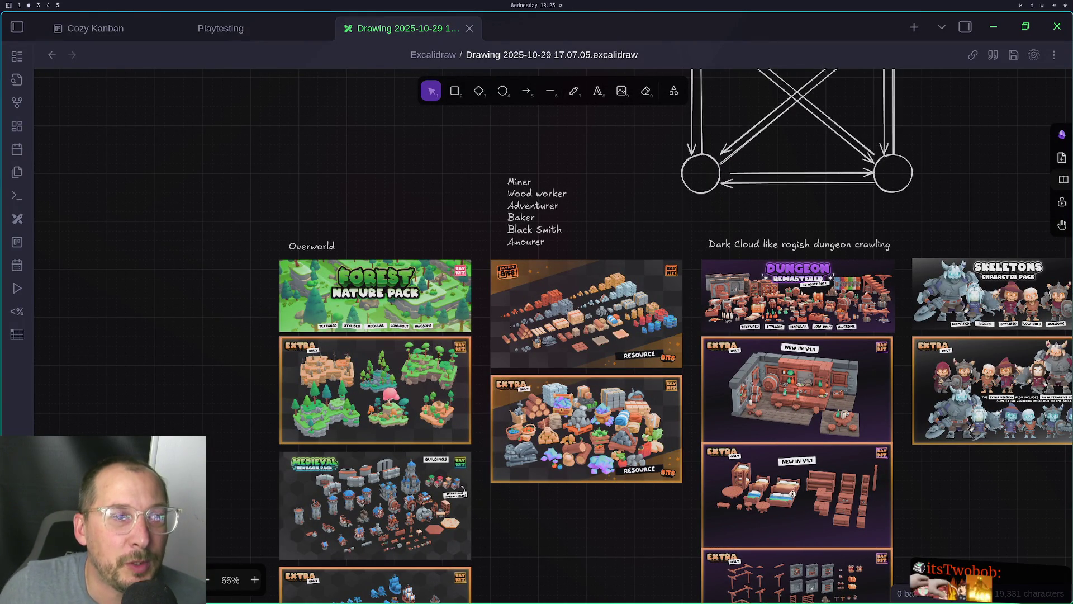
scroll(795, 488, "up", 4, "ctrl")
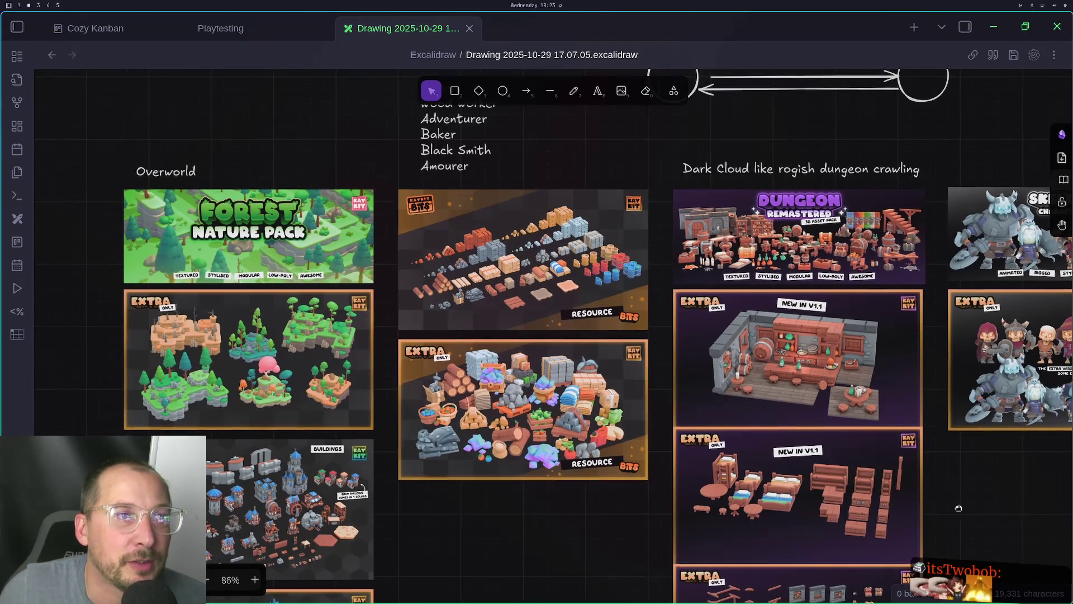
scroll(838, 503, "right", 3)
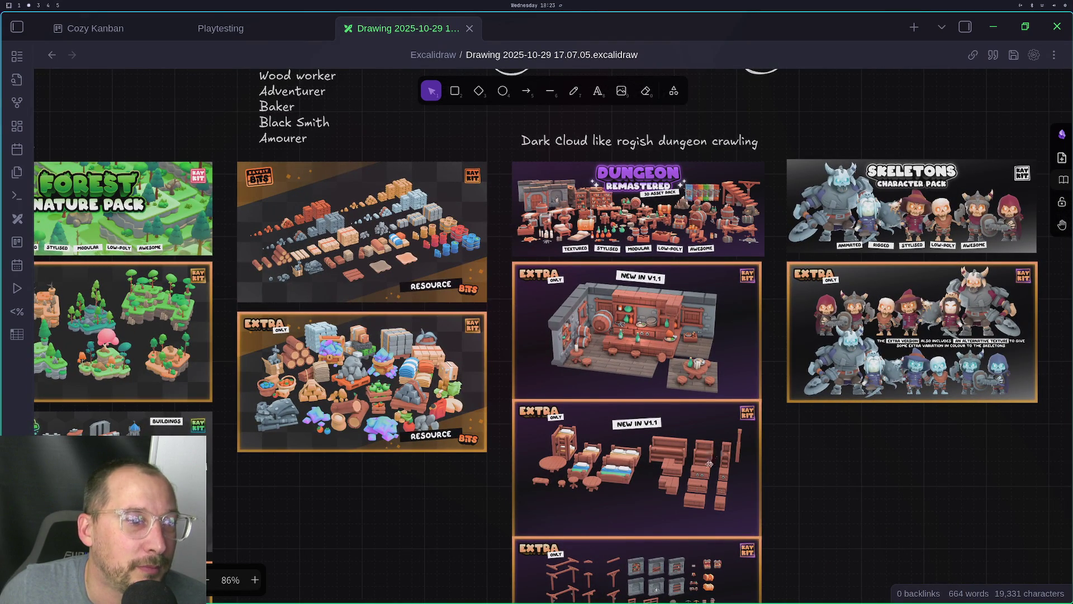
scroll(710, 457, "down", 4)
scroll(676, 458, "up", 4)
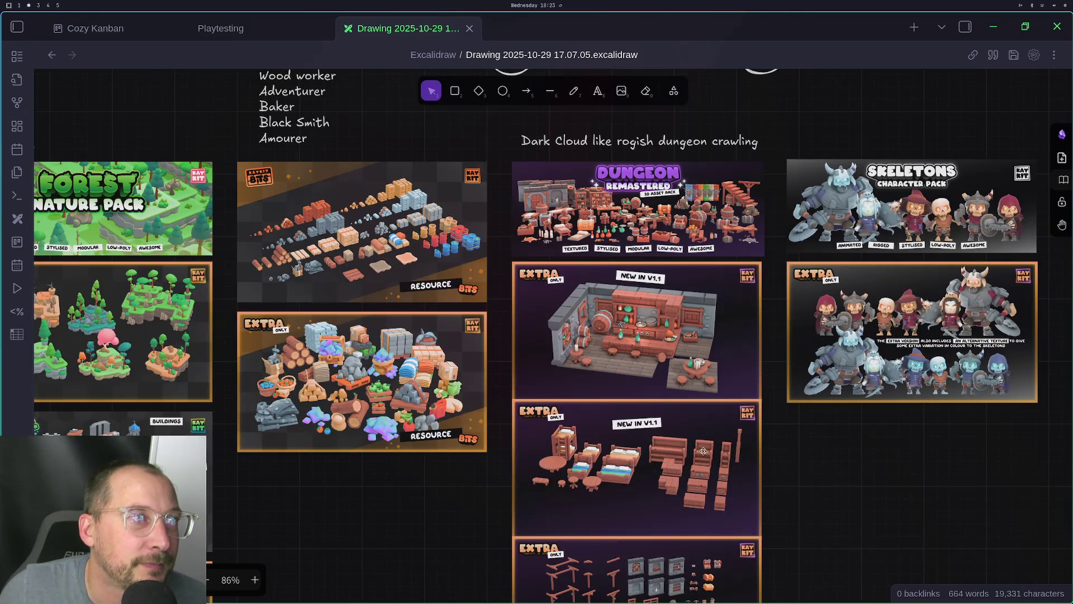
left_click(648, 239)
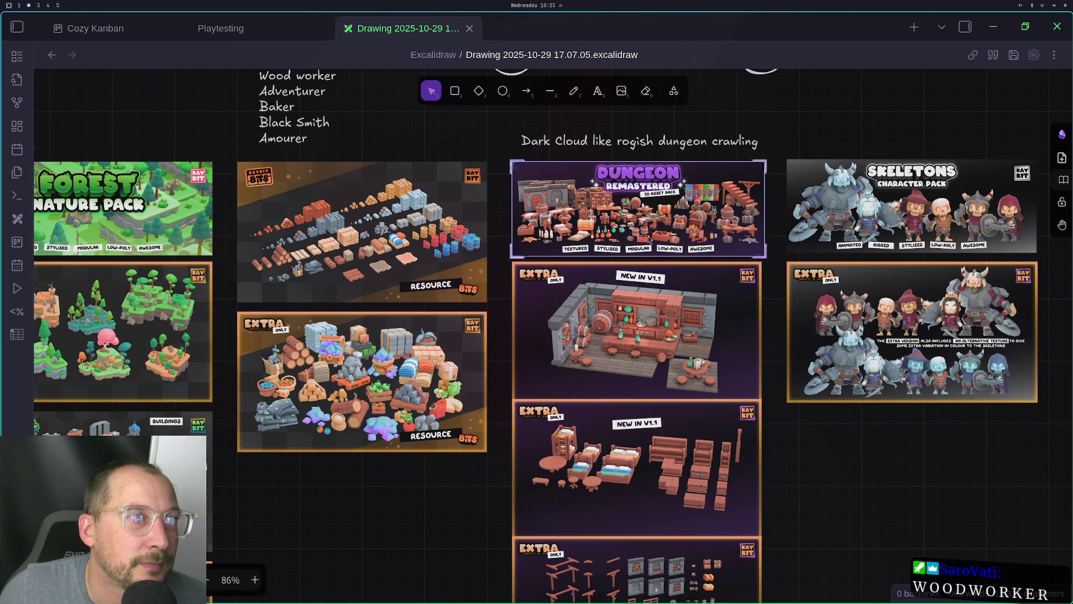
left_click_drag(900, 445, 545, 324)
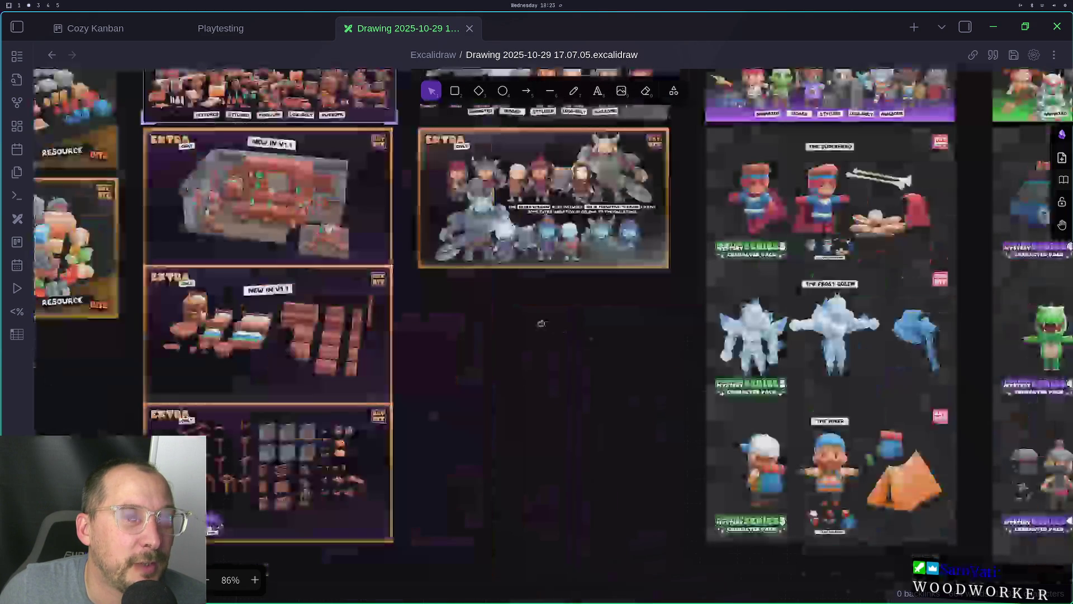
scroll(447, 252, "up", 3)
scroll(448, 251, "left", 5)
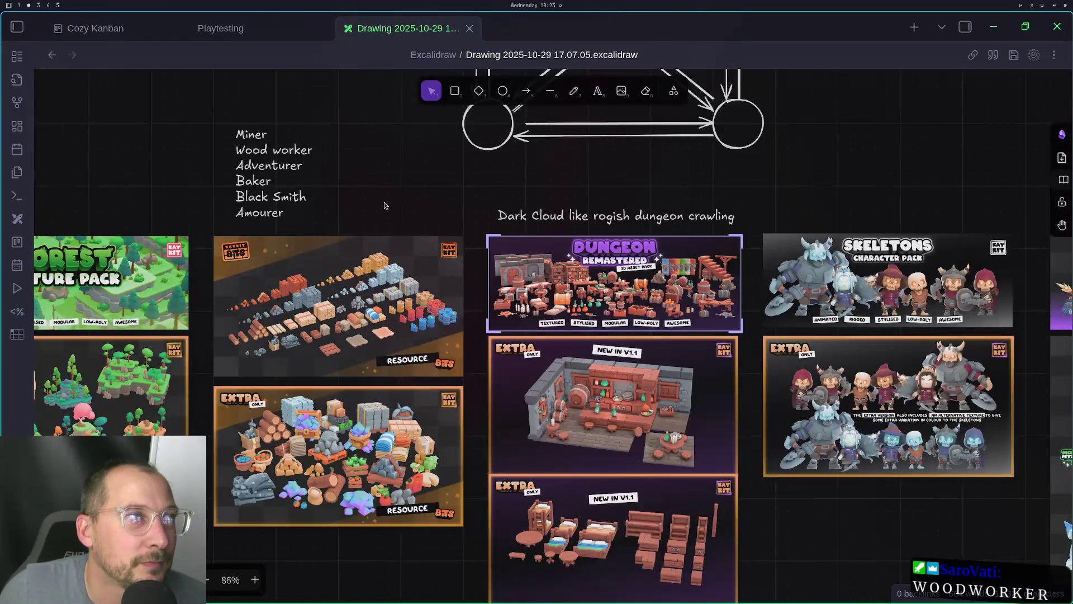
Edit the Miner-to-Amourer job list text and select the word Miner
left_click_drag(385, 207, 665, 336)
double_click(582, 284)
double_click(541, 263)
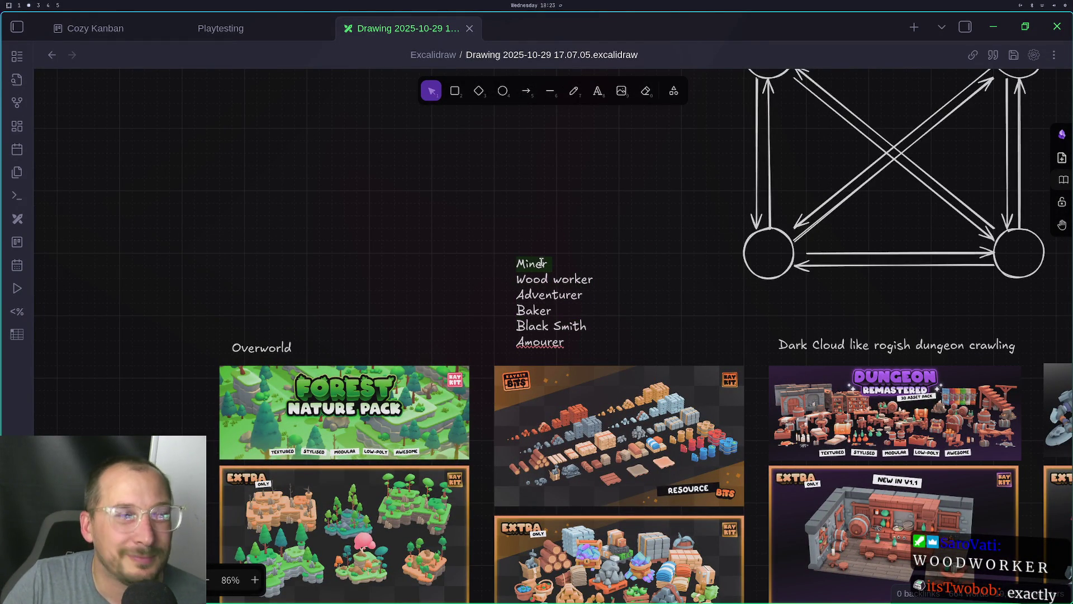
left_click(553, 279)
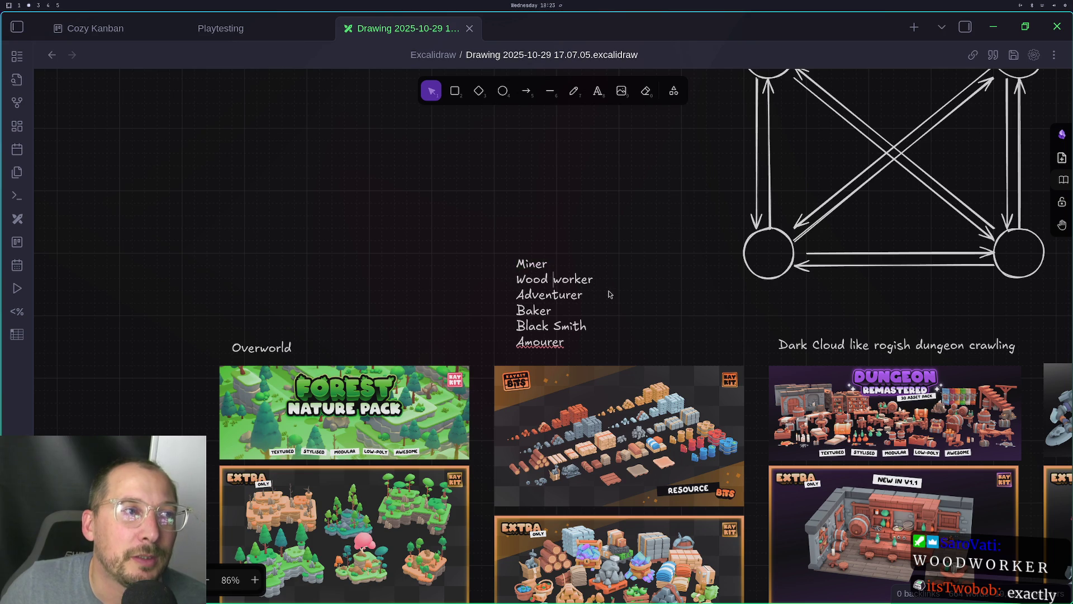
key("ctrl+a")
left_click(557, 305)
double_click(547, 311)
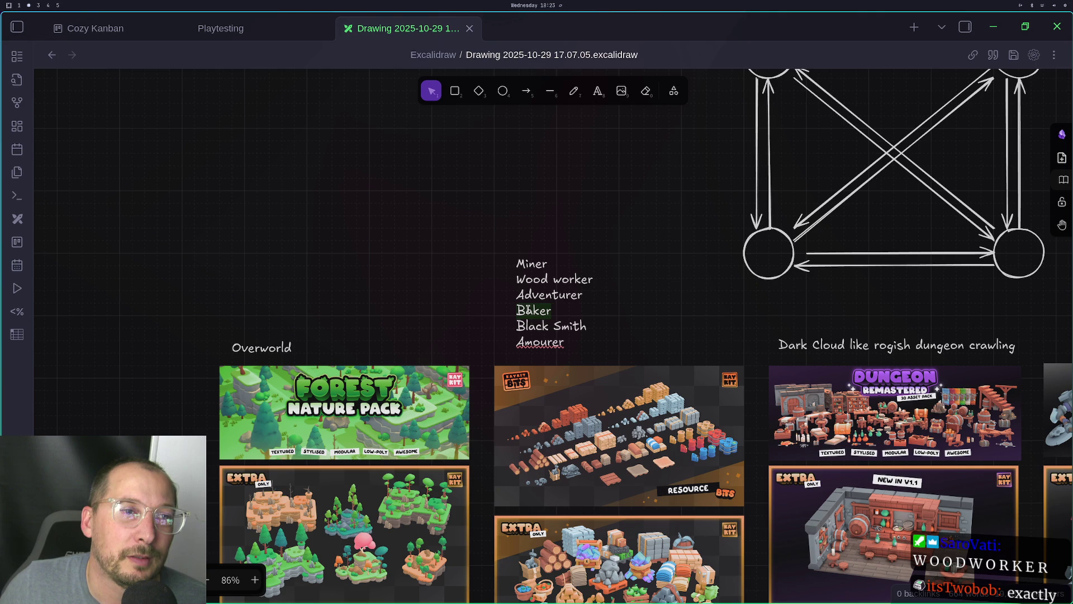
left_click(530, 312)
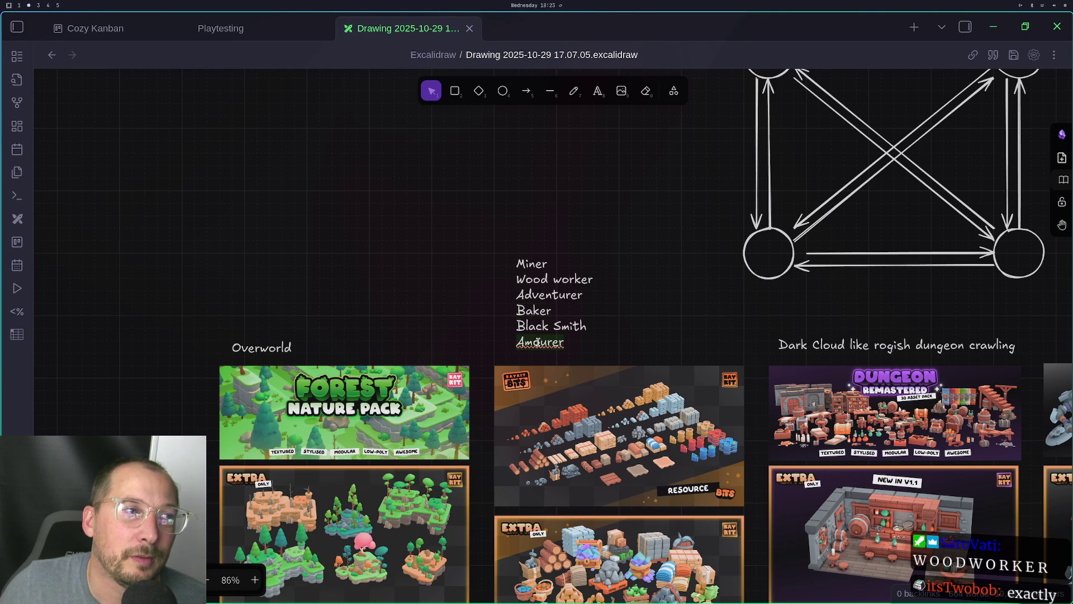
triple_click(547, 329)
left_click(532, 264)
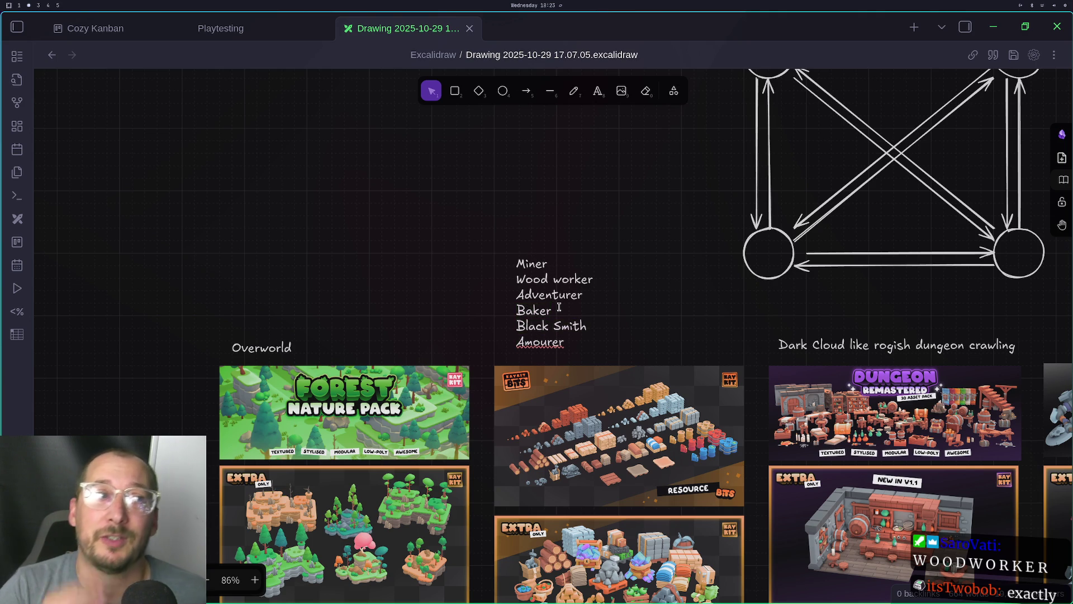
left_click(564, 342)
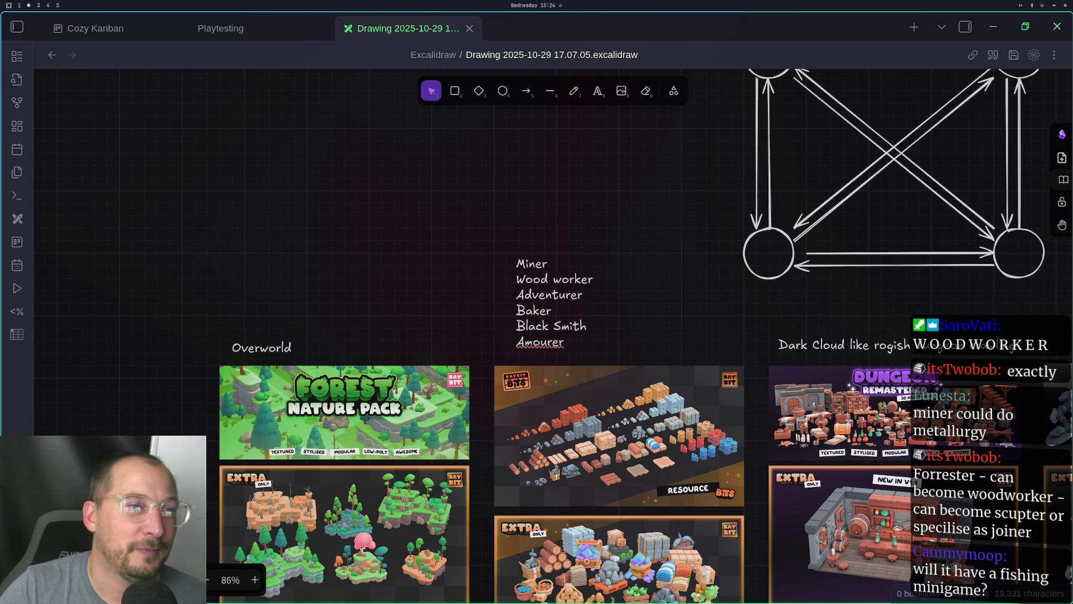
Pan across the board and place the job list beside the circles diagram
mouse_move(652, 294)
left_mouse_down()
mouse_move(471, 237)
mouse_move(235, 120)
left_mouse_up()
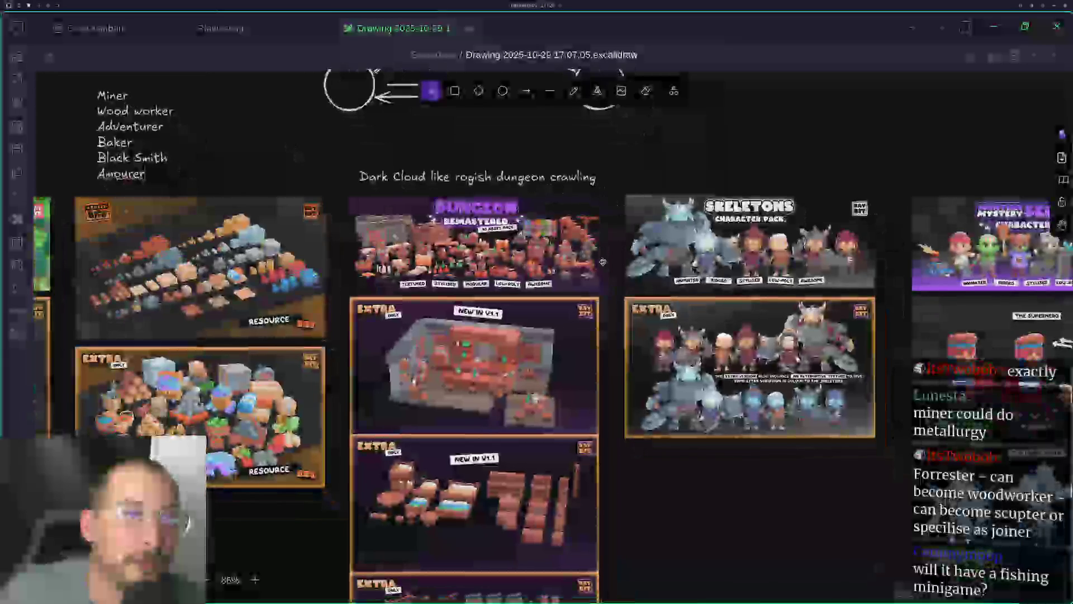
mouse_move(890, 598)
left_mouse_down()
mouse_move(636, 399)
mouse_move(319, 285)
mouse_move(632, 400)
left_mouse_up()
mouse_move(460, 295)
left_mouse_down()
mouse_move(617, 405)
mouse_move(815, 513)
mouse_move(947, 492)
left_mouse_up()
left_click_drag(948, 421, 948, 502)
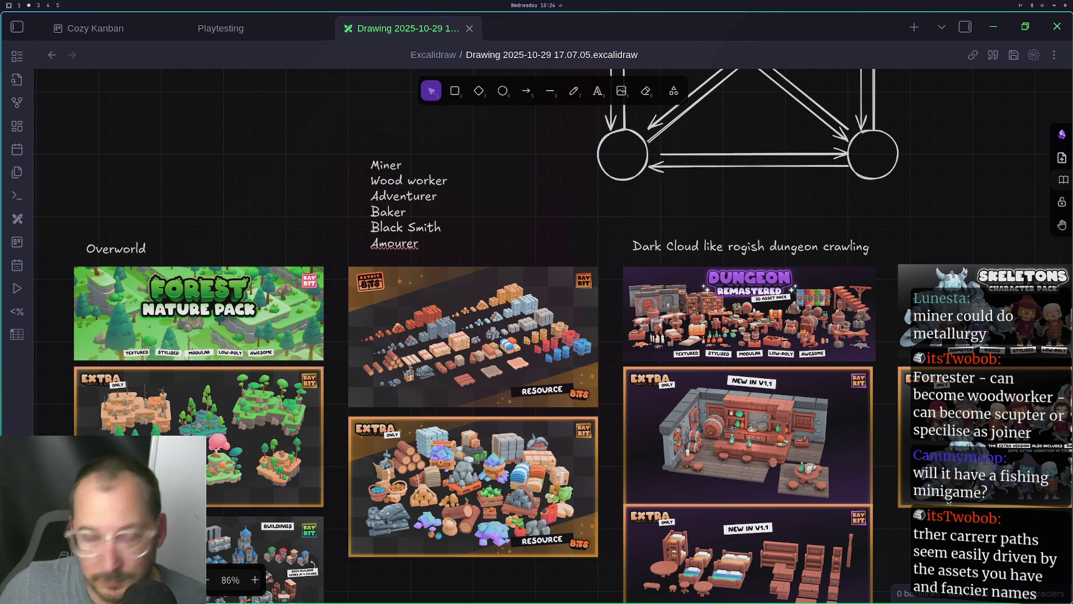
mouse_move(358, 371)
left_mouse_down()
mouse_move(645, 283)
mouse_move(637, 350)
mouse_move(551, 365)
left_mouse_up()
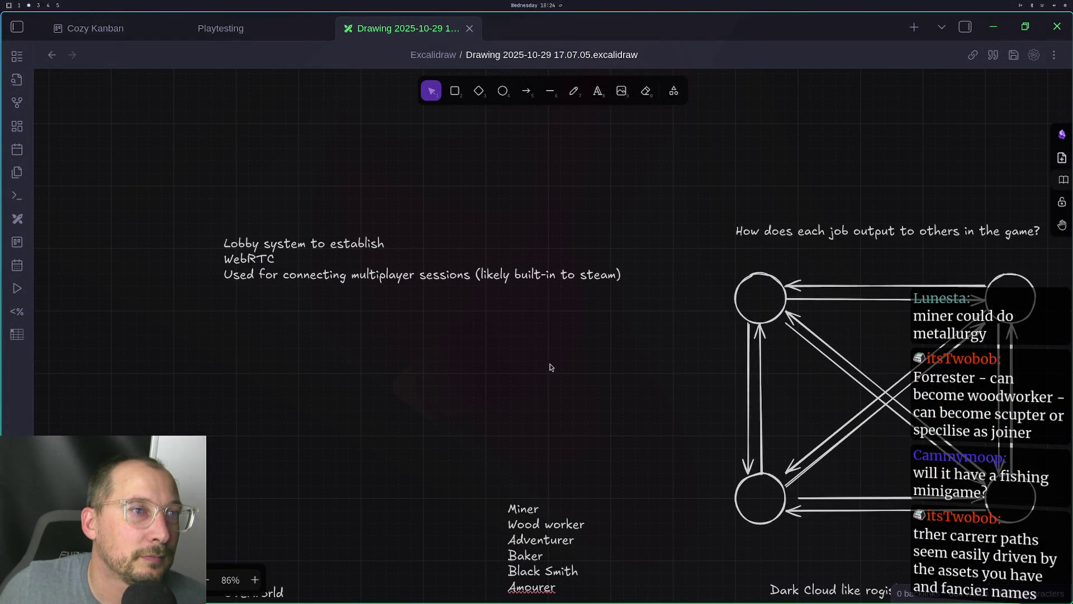
mouse_move(695, 306)
left_mouse_down()
mouse_move(656, 306)
mouse_move(512, 254)
mouse_move(601, 201)
mouse_move(589, 208)
left_mouse_up()
left_click_drag(450, 378, 360, 511)
mouse_move(422, 479)
left_mouse_down()
mouse_move(990, 282)
mouse_move(754, 308)
mouse_move(400, 440)
mouse_move(580, 373)
mouse_move(599, 356)
left_mouse_up()
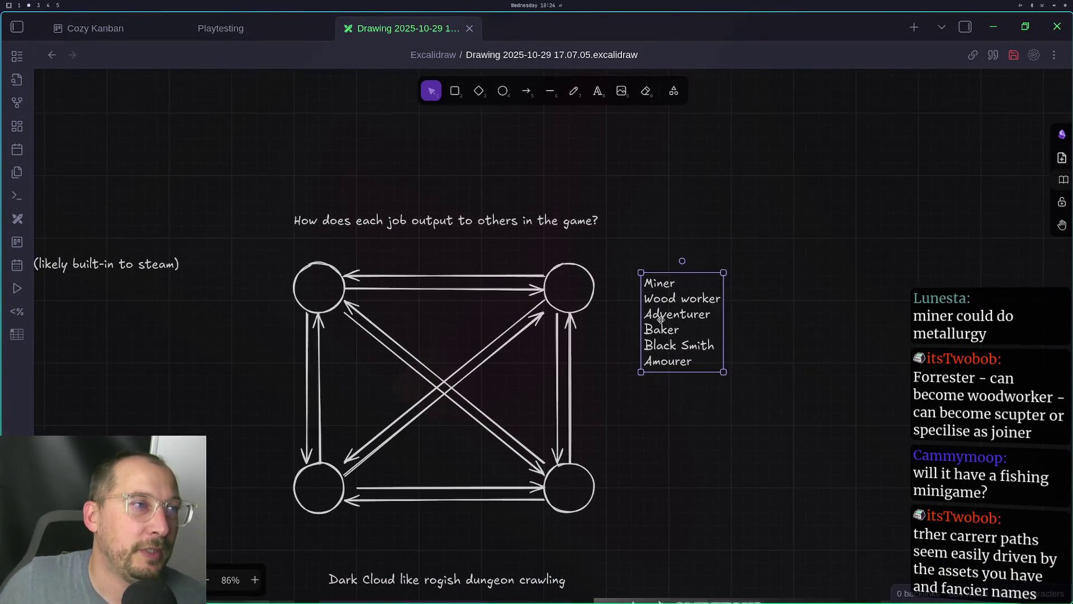
Move the circles-and-arrows diagram next to the job list and pull its top-right circle up
left_click_drag(614, 247, 201, 573)
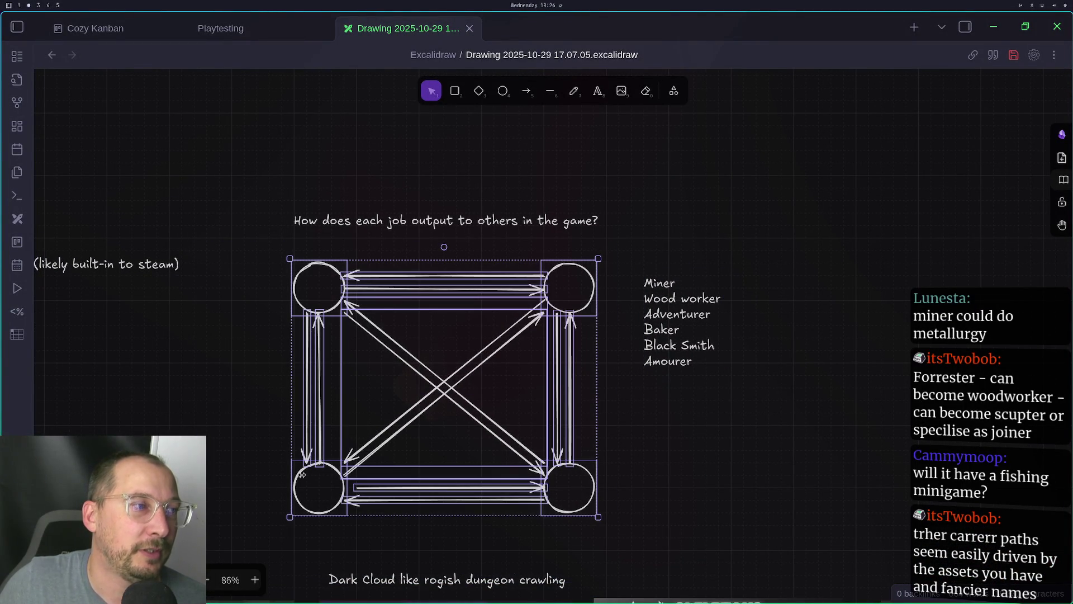
mouse_move(427, 412)
left_mouse_down()
mouse_move(549, 369)
mouse_move(904, 364)
mouse_move(868, 377)
mouse_move(876, 374)
left_mouse_up()
left_click_drag(876, 374, 402, 512)
left_click(662, 427)
mouse_move(549, 363)
left_mouse_down()
mouse_move(572, 288)
mouse_move(546, 237)
mouse_move(497, 201)
mouse_move(524, 217)
left_mouse_up()
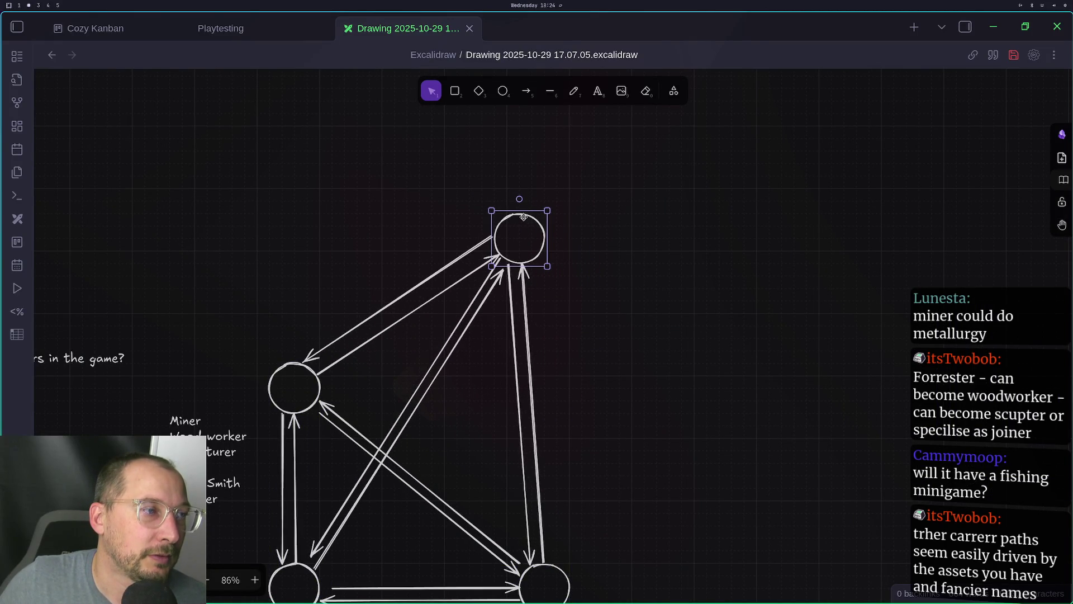
left_click_drag(666, 372, 826, 279)
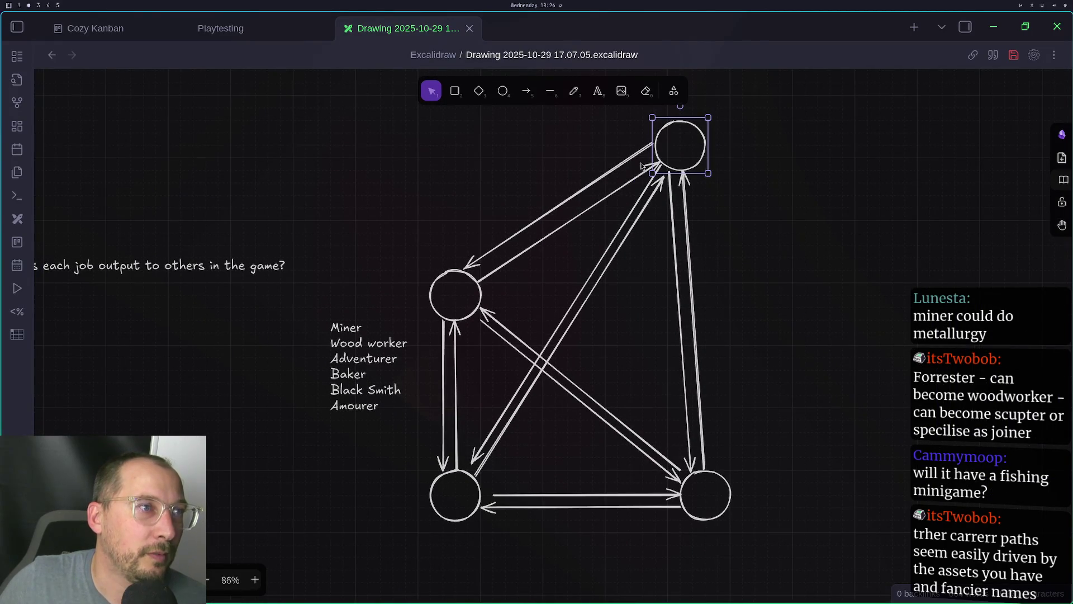
Draw two new ellipse circles to the right of the arrow diagram
key("o")
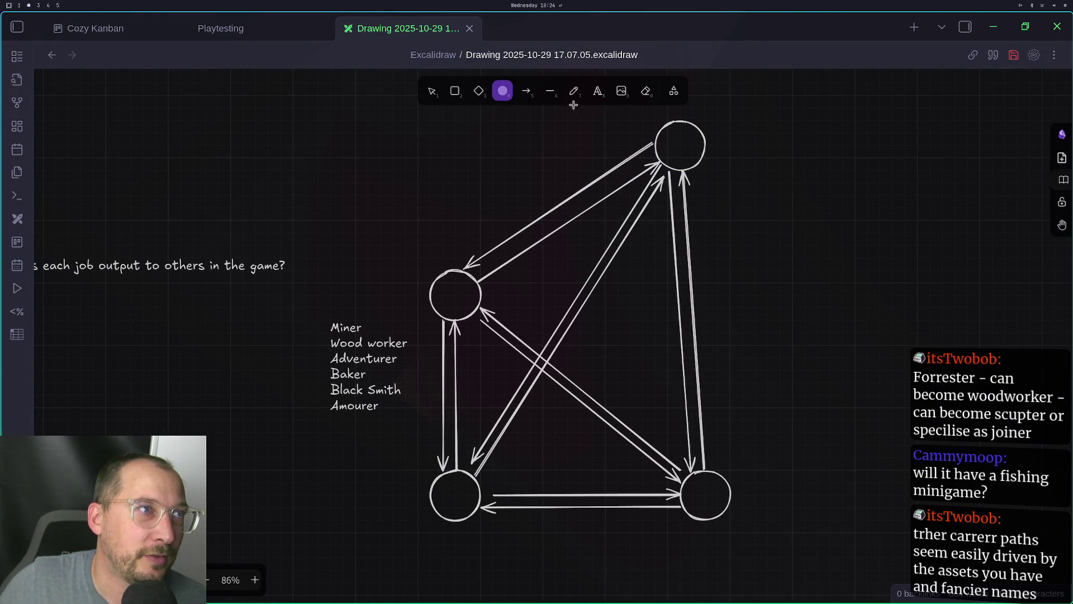
mouse_move(727, 244)
left_mouse_down()
mouse_move(841, 323)
mouse_move(806, 318)
mouse_move(786, 264)
mouse_move(785, 278)
left_mouse_up()
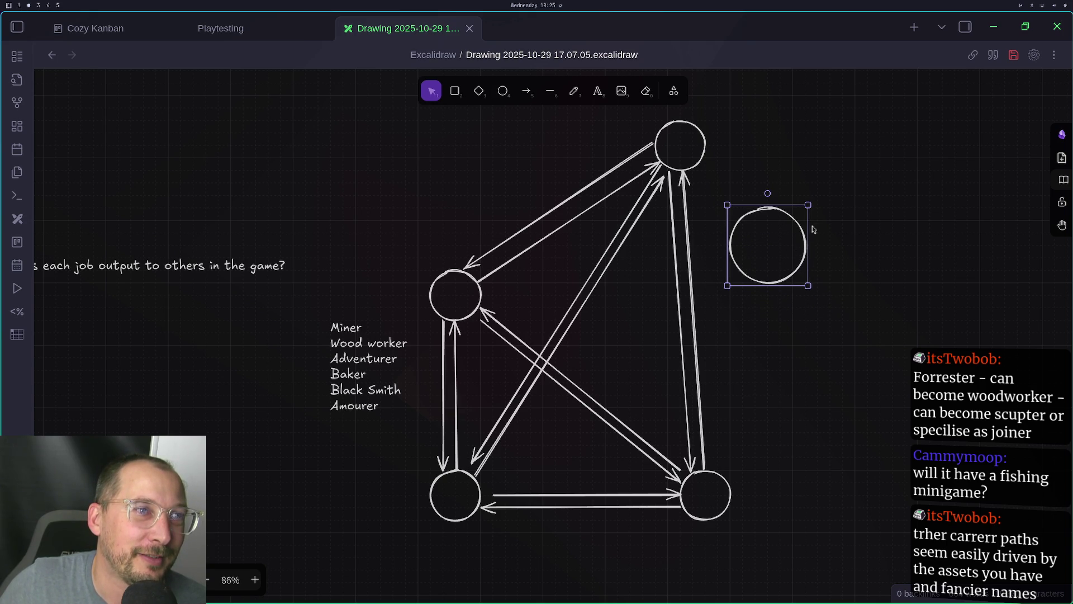
mouse_move(804, 208)
left_mouse_down()
mouse_move(752, 300)
mouse_move(764, 300)
mouse_move(756, 295)
left_mouse_up()
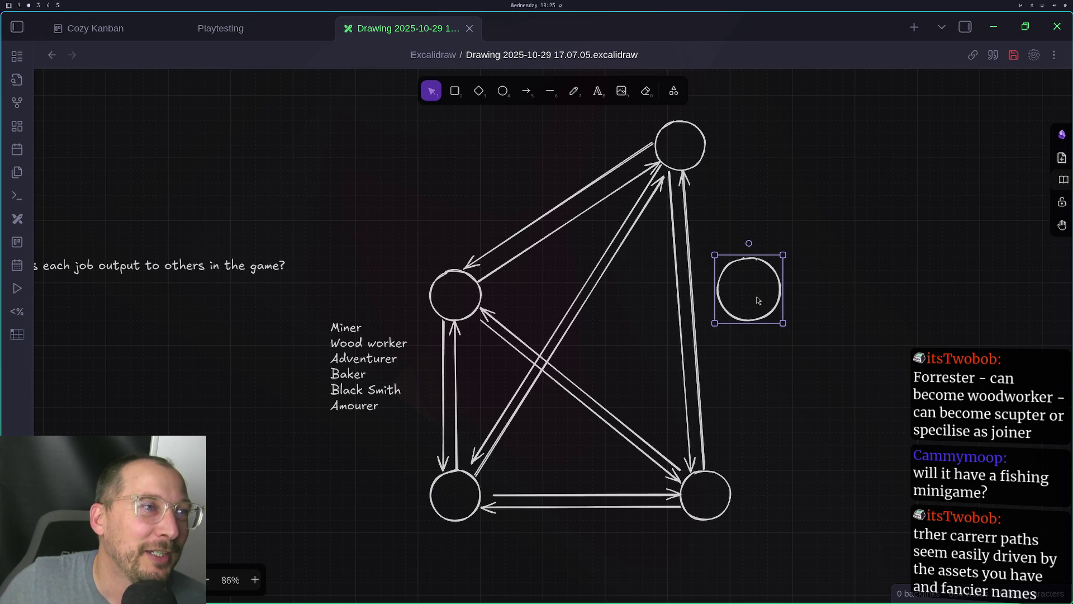
left_click(499, 94)
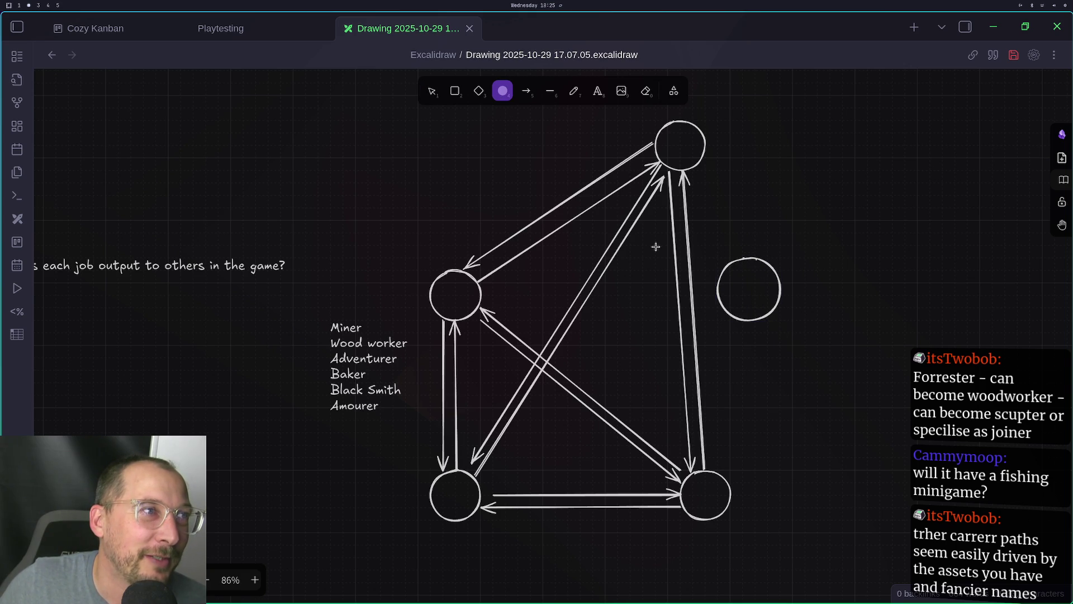
mouse_move(841, 371)
left_mouse_down()
mouse_move(891, 440)
mouse_move(898, 414)
mouse_move(893, 431)
mouse_move(907, 430)
left_mouse_up()
left_click_drag(865, 394, 873, 367)
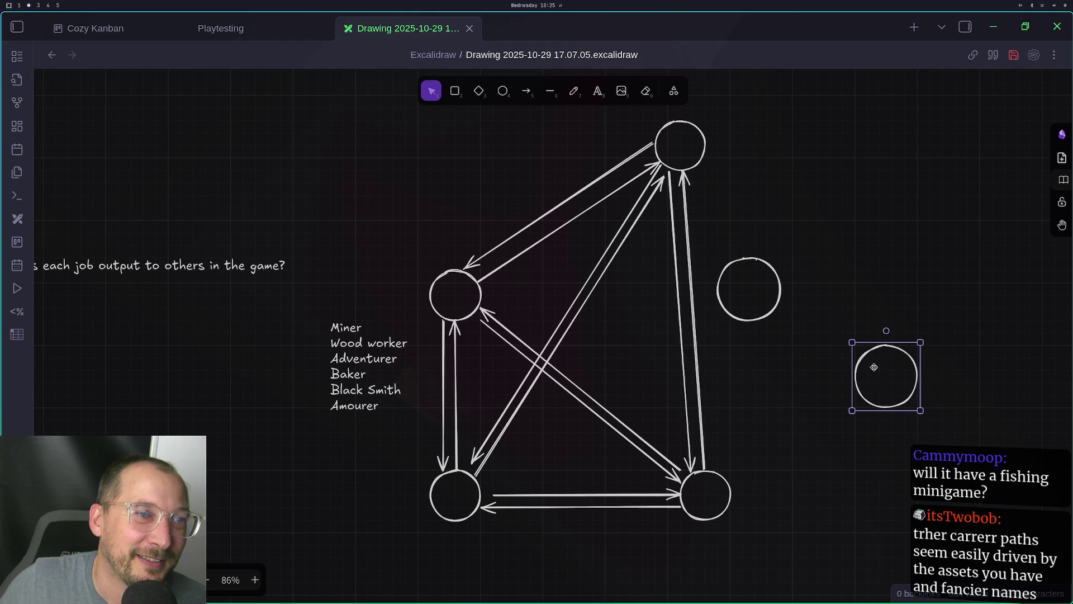
Reposition the middle-right and top circles, enlarge the top one, and shift the bottom-right circle
left_click_drag(752, 428, 776, 376)
left_click_drag(725, 321, 699, 352)
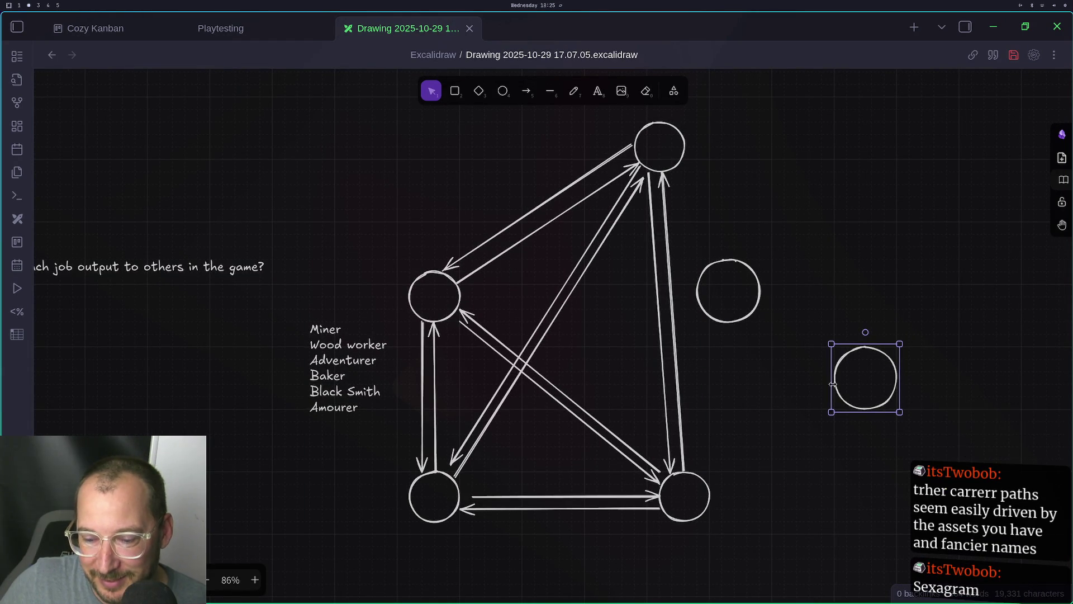
scroll(517, 367, "up", 3)
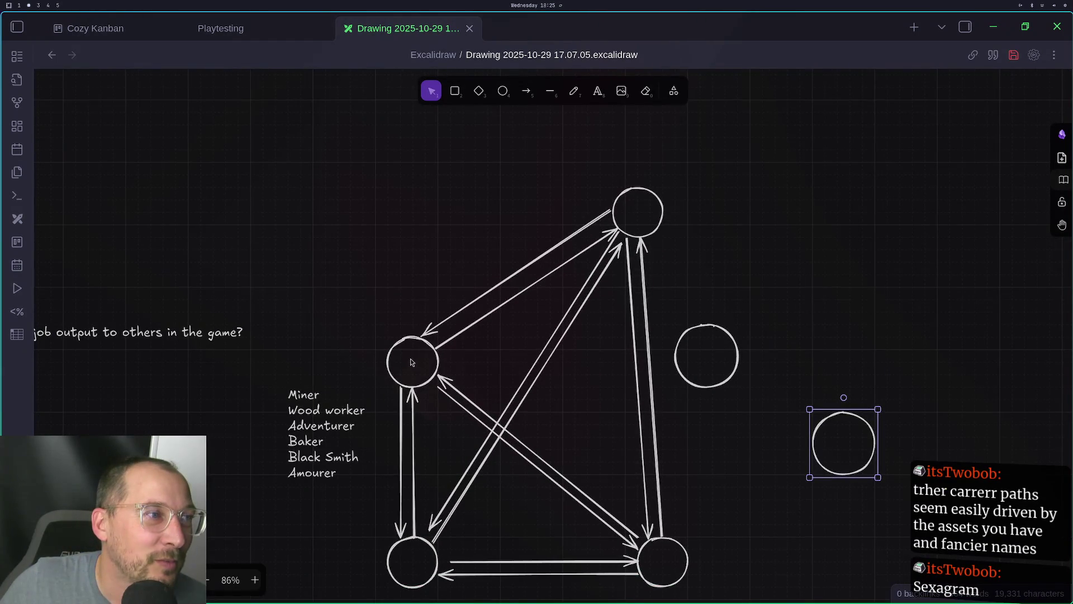
left_click_drag(694, 327, 708, 289)
mouse_move(622, 198)
left_mouse_down()
mouse_move(546, 168)
mouse_move(518, 180)
left_mouse_up()
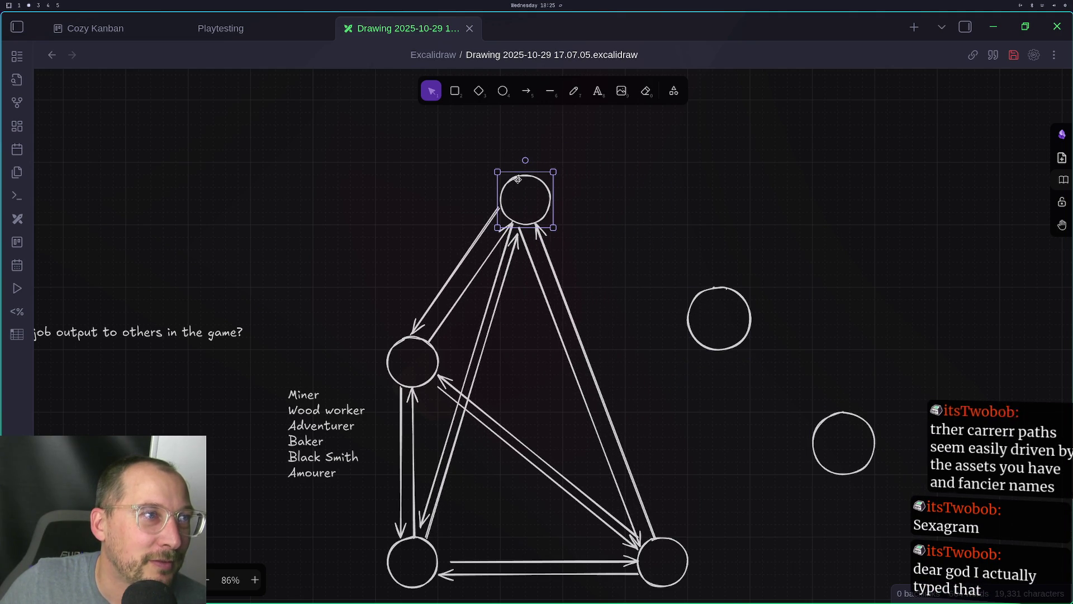
left_click(567, 187)
left_click(549, 183)
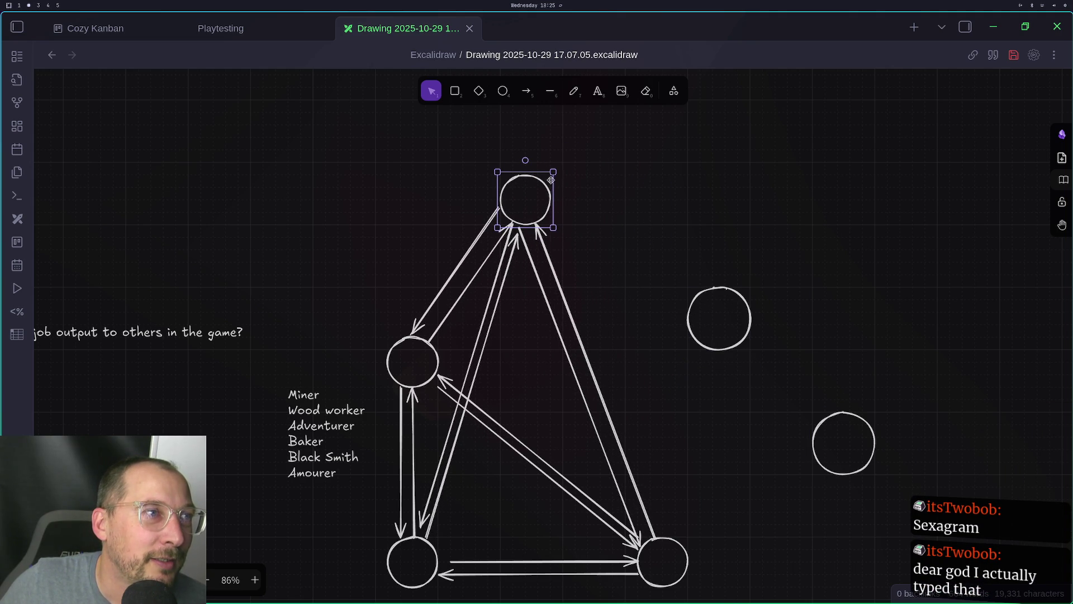
left_click_drag(554, 172, 563, 163)
scroll(708, 412, "down", 5)
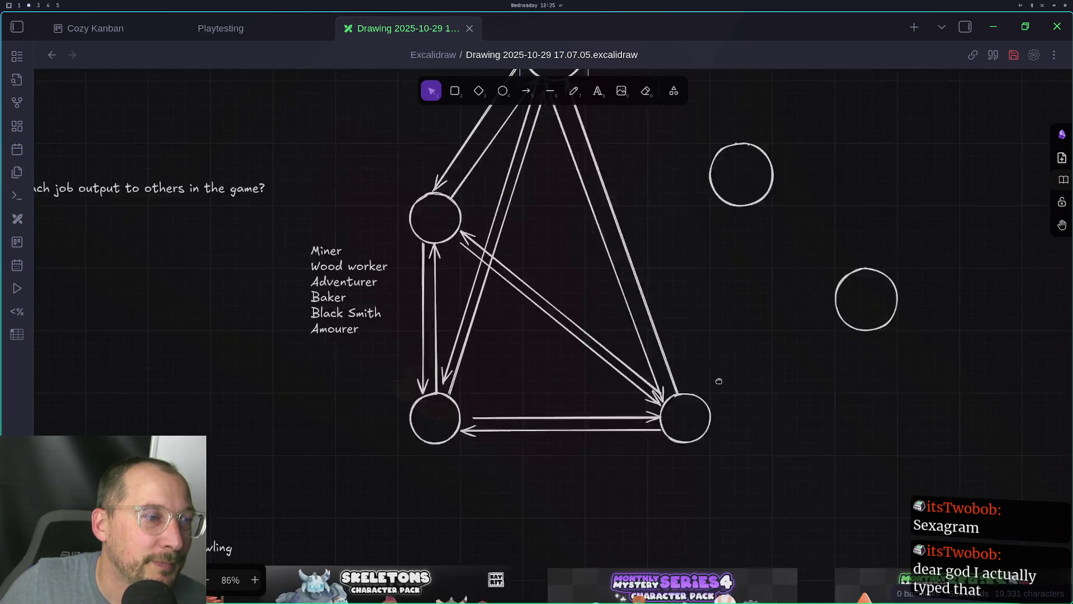
mouse_move(698, 342)
left_mouse_down()
mouse_move(766, 351)
mouse_move(720, 336)
left_mouse_up()
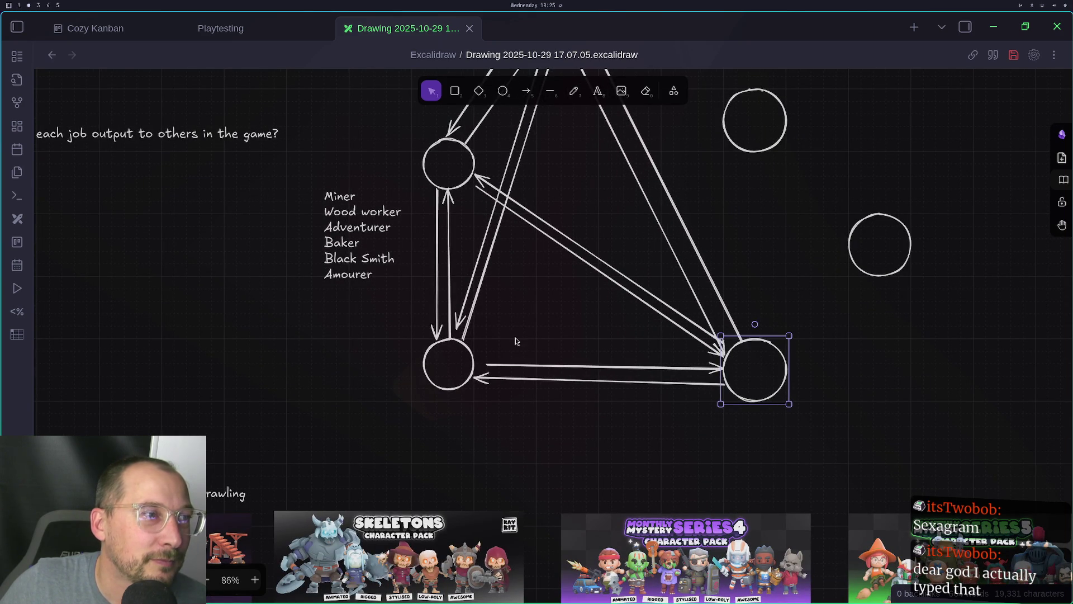
Enlarge the bottom-left circle, lower the left circle, and move the bottom-right circle left
left_click(426, 353)
left_click_drag(423, 370, 411, 384)
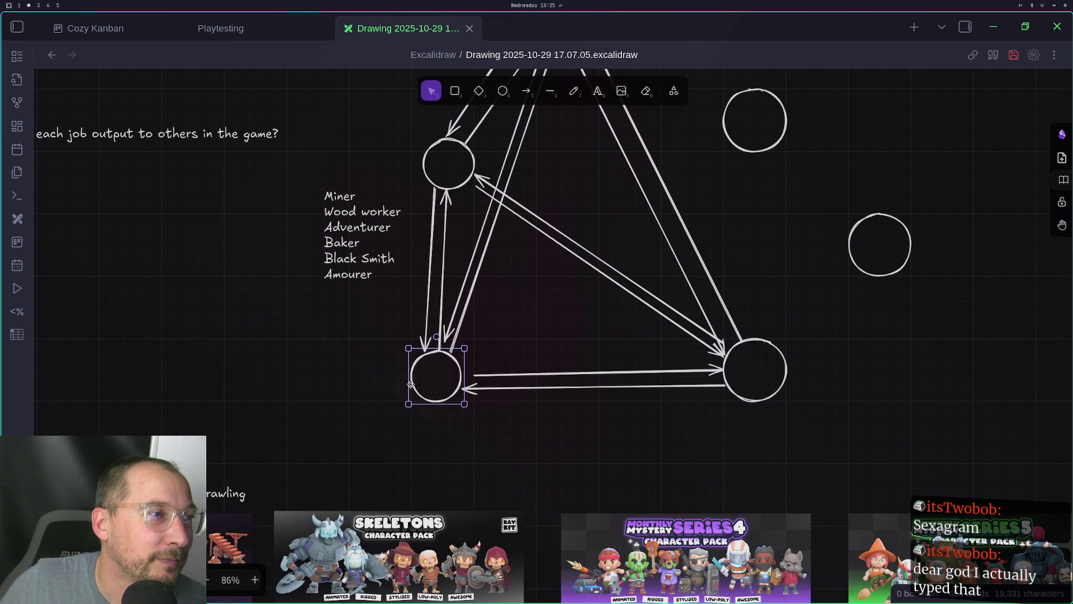
mouse_move(464, 348)
left_mouse_down()
mouse_move(475, 336)
mouse_move(516, 493)
left_mouse_up()
left_click(465, 302)
mouse_move(450, 317)
left_mouse_down()
mouse_move(438, 319)
mouse_move(434, 341)
mouse_move(492, 321)
left_mouse_up()
mouse_move(768, 288)
left_mouse_down()
mouse_move(766, 351)
mouse_move(766, 229)
mouse_move(761, 291)
left_mouse_up()
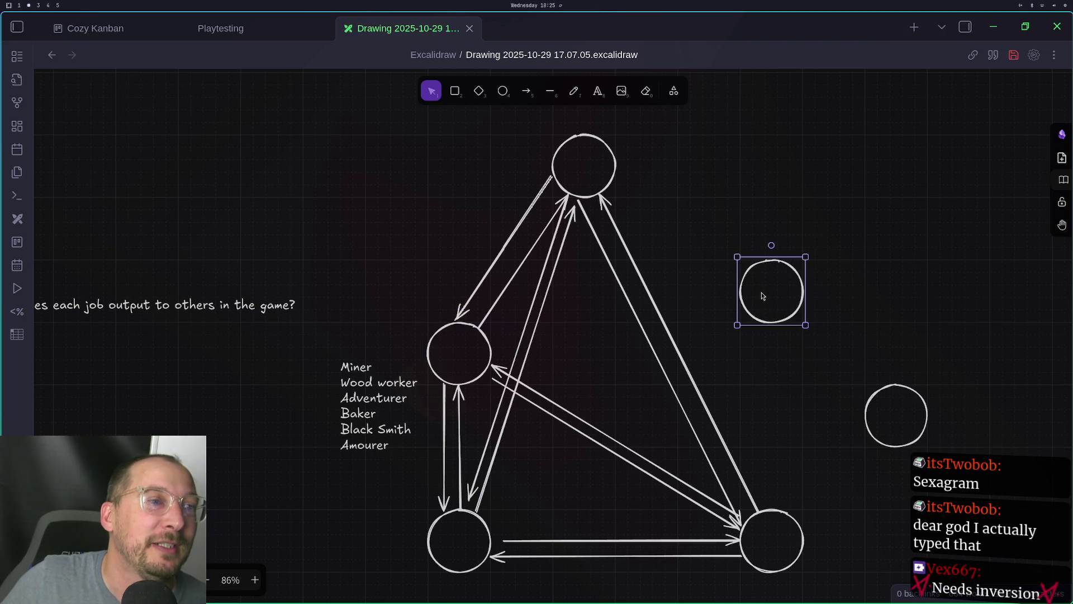
left_click_drag(788, 517, 720, 521)
Align the lower standalone circle under the other, raise the left circle, shift the bottom-right right
left_click(887, 438)
mouse_move(873, 401)
left_mouse_down()
mouse_move(785, 414)
mouse_move(748, 401)
left_mouse_up()
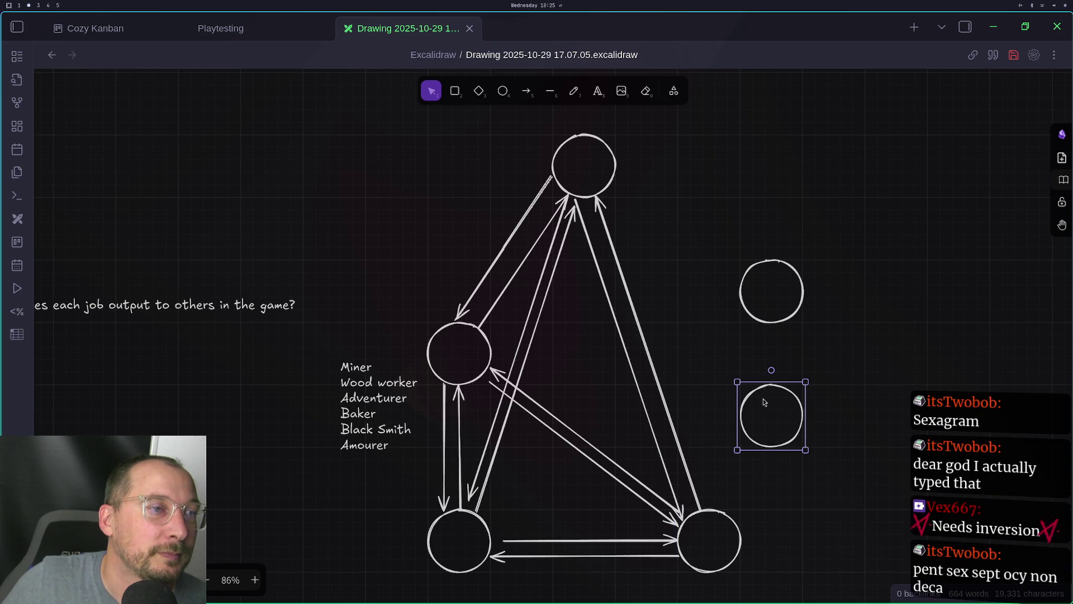
mouse_move(444, 330)
left_mouse_down()
mouse_move(431, 267)
mouse_move(443, 216)
mouse_move(440, 271)
left_mouse_up()
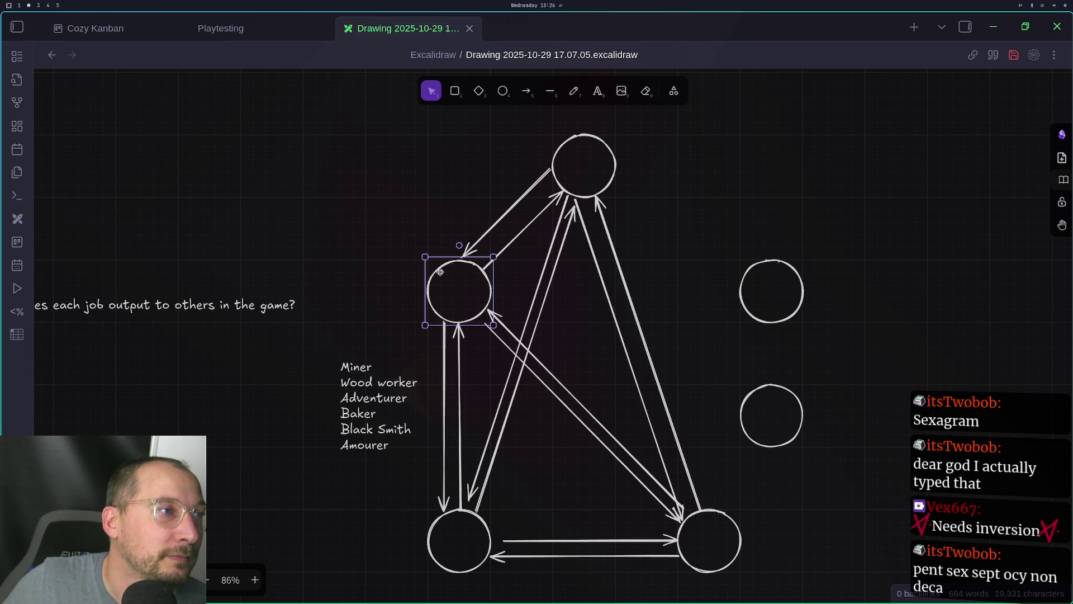
left_click_drag(713, 522, 780, 509)
scroll(798, 498, "right", 4)
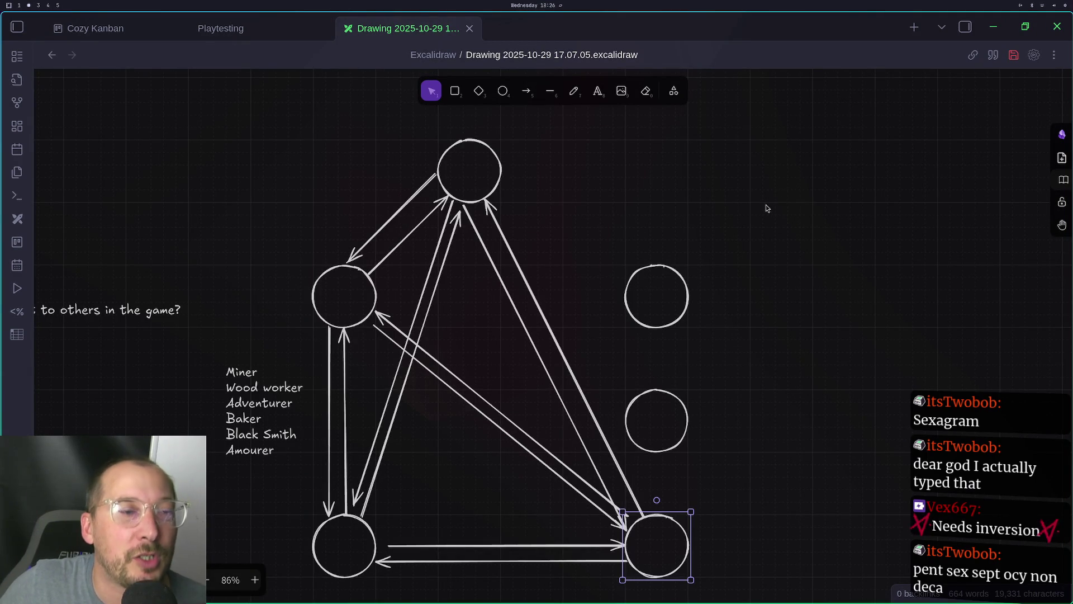
scroll(771, 208, "right", 3)
Create a new note inside the Cozy Baking Game folder from the file tree
left_click(662, 197)
right_click(662, 196)
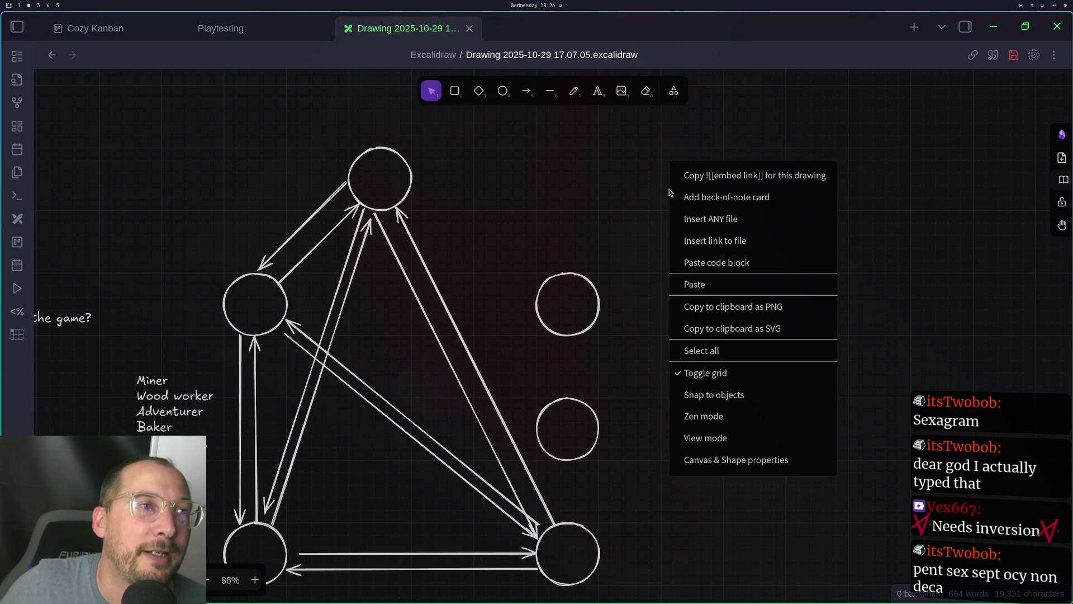
left_click(646, 197)
scroll(646, 197, "left", 9)
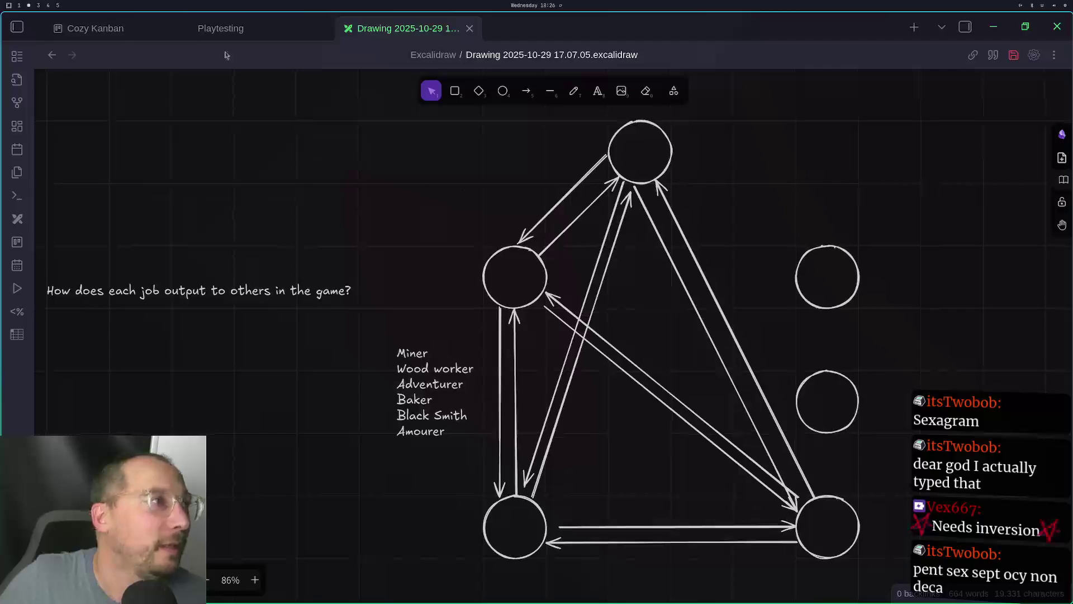
left_click(17, 27)
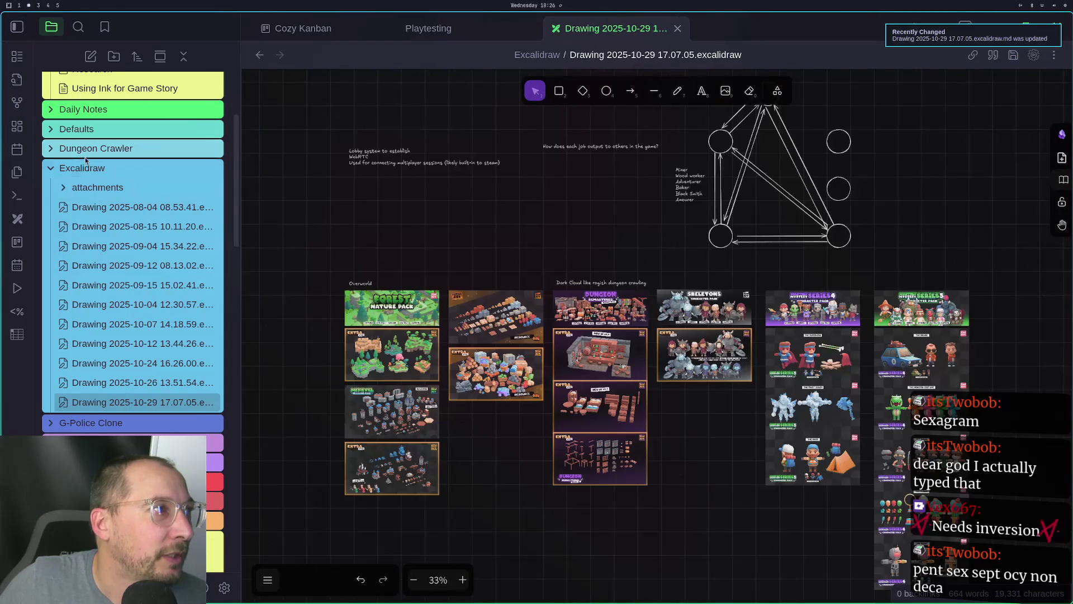
scroll(105, 161, "up", 5)
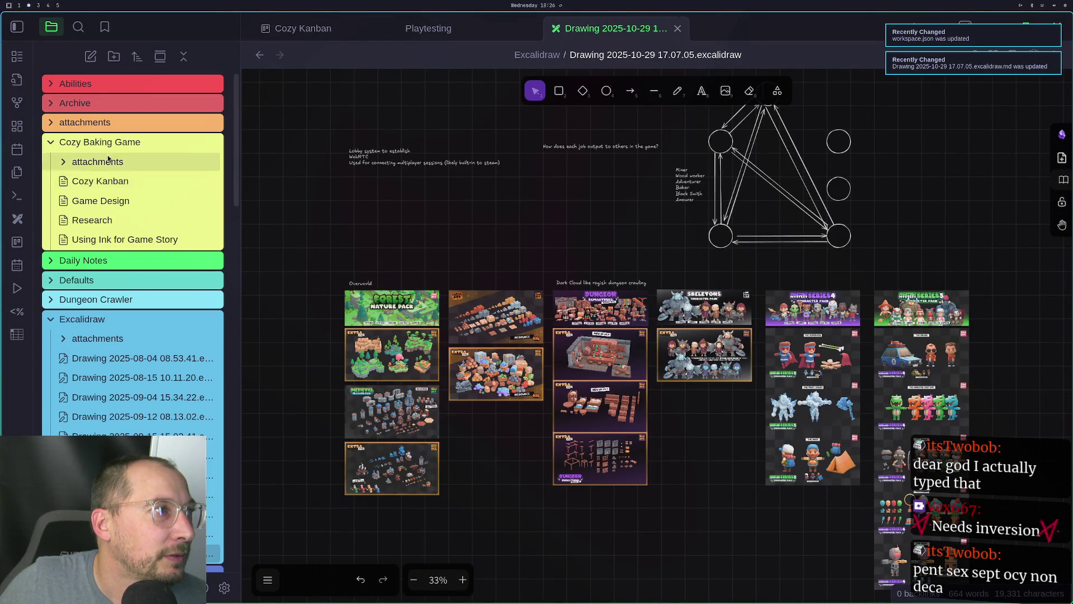
right_click(109, 148)
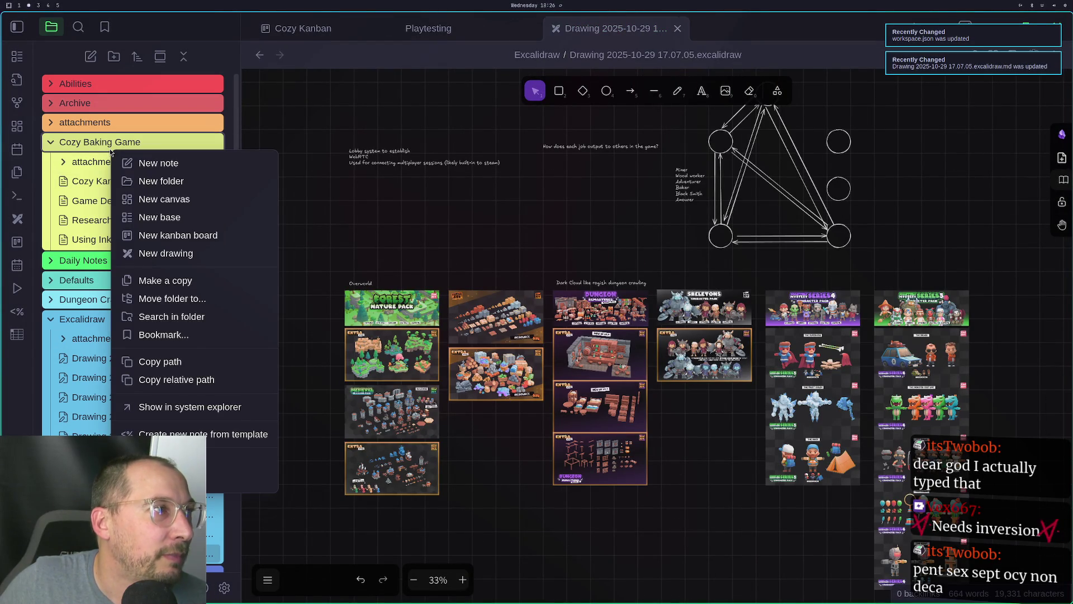
left_click(181, 164)
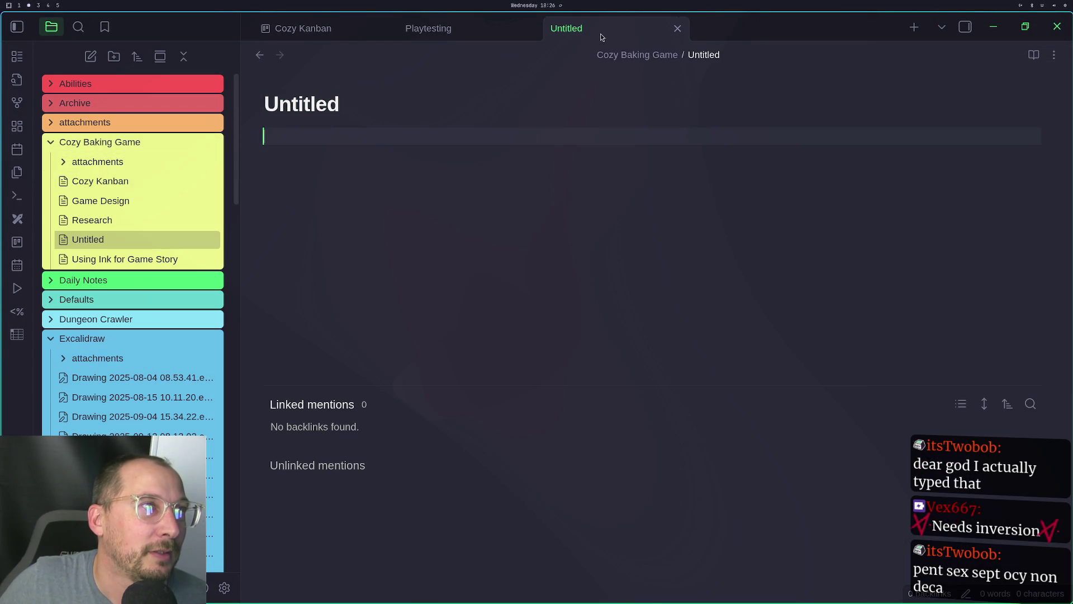
Rename the new note's Untitled title to Job System
double_click(309, 95)
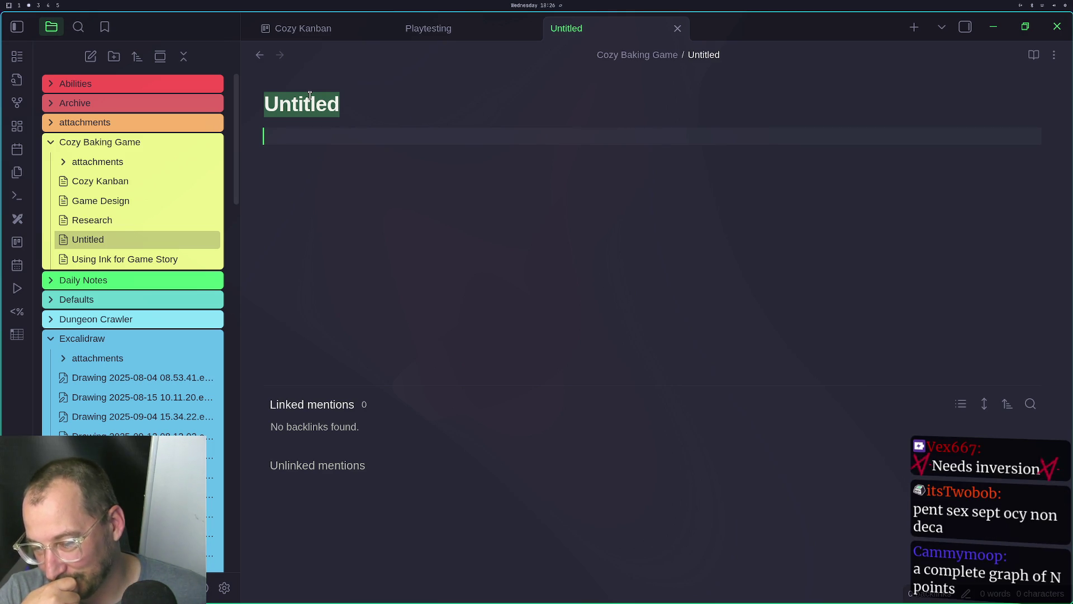
key("BackSpace")
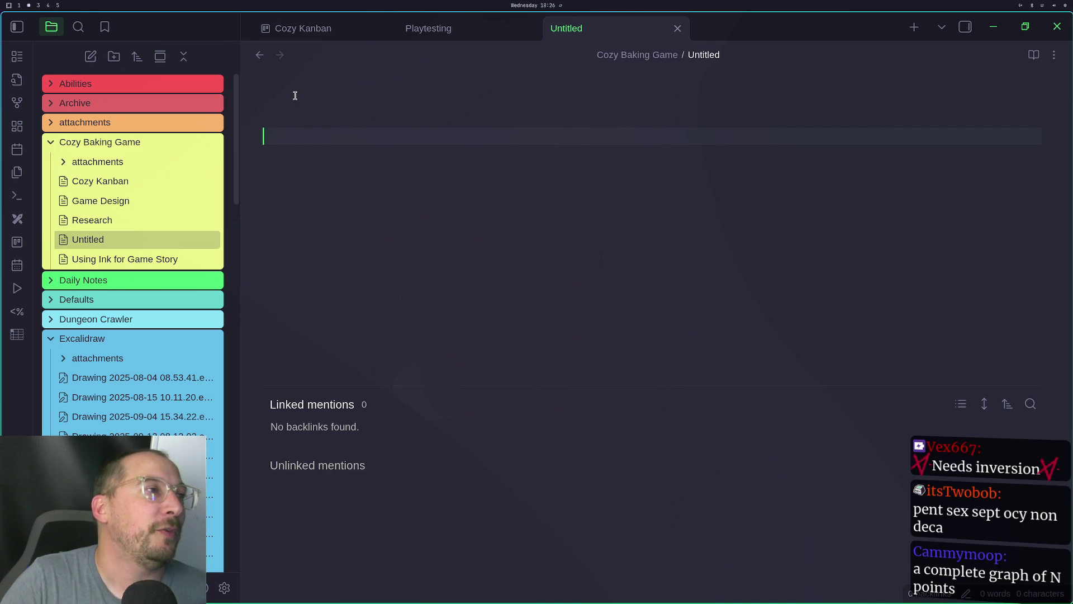
type("B")
key("BackSpace")
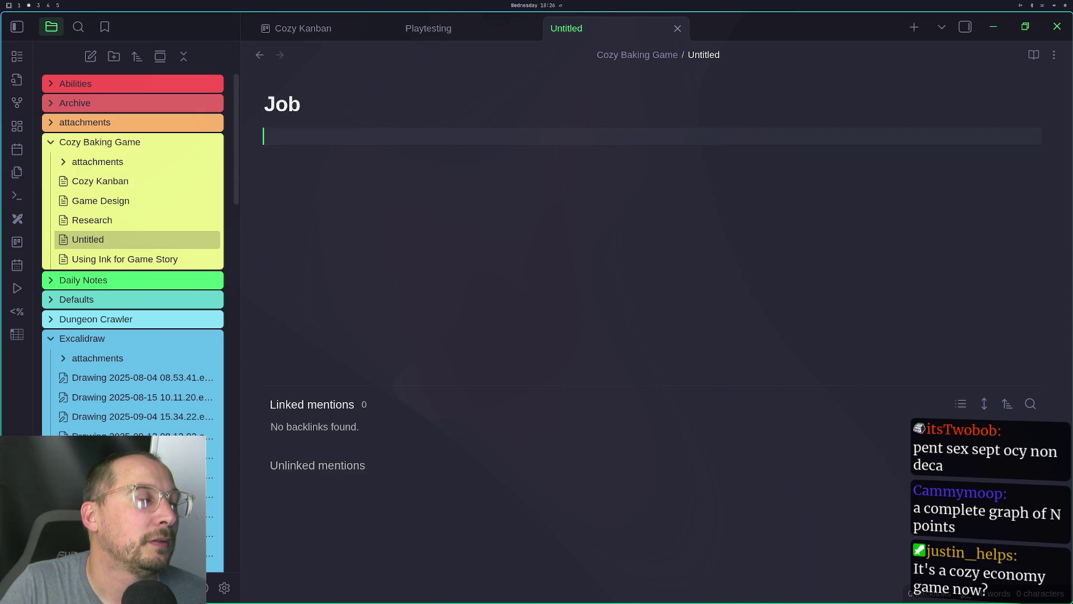
type(" System")
key("Return")
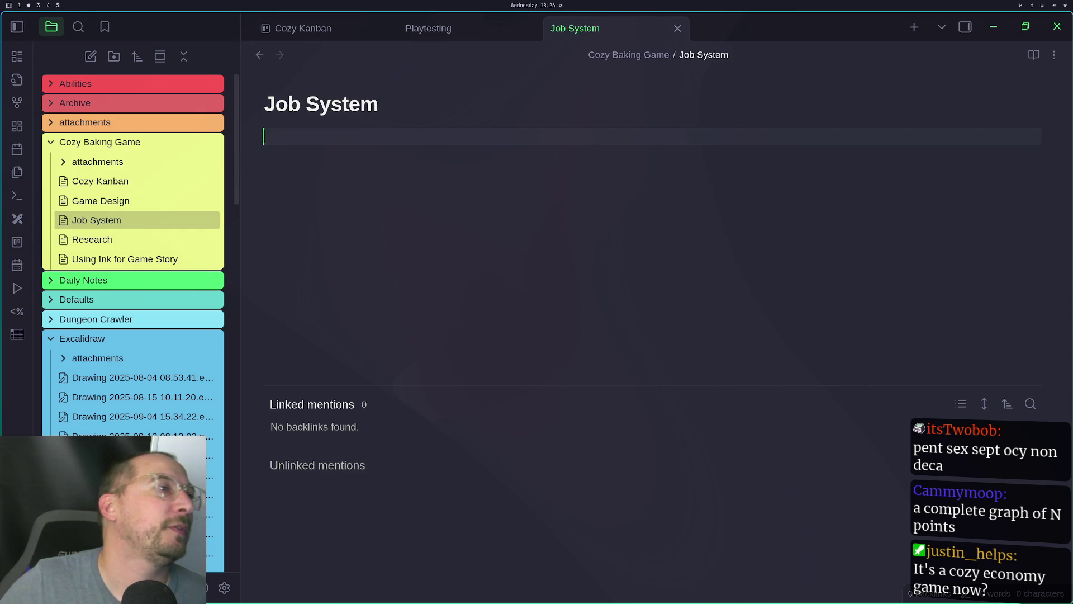
left_click(17, 27)
Insert an empty table on the first line beneath the Job System title
right_click(122, 141)
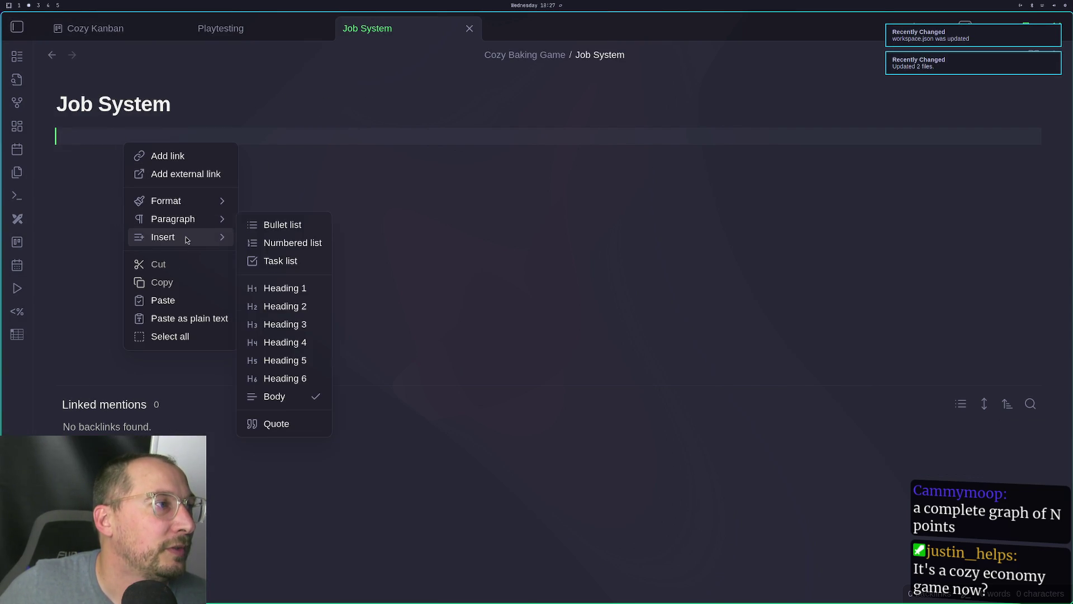
mouse_move(188, 240)
left_click(274, 261)
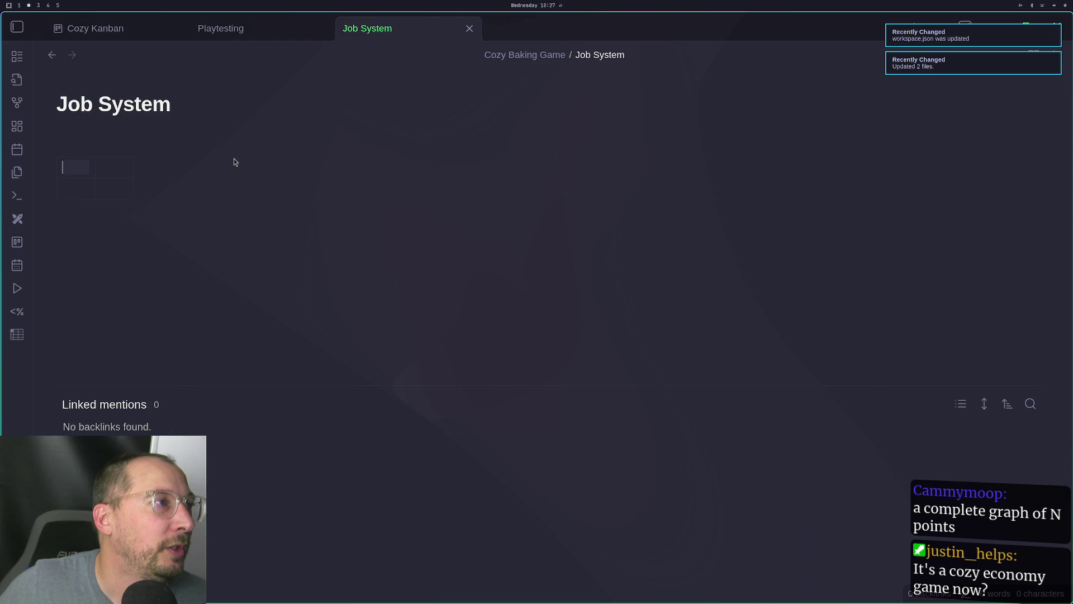
right_click(121, 164)
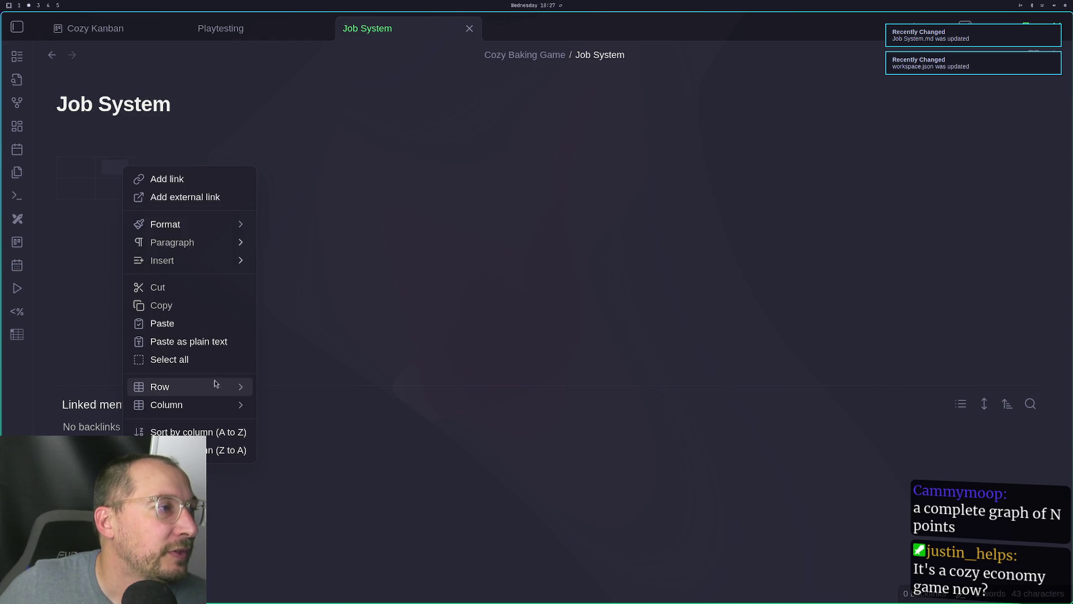
mouse_move(215, 389)
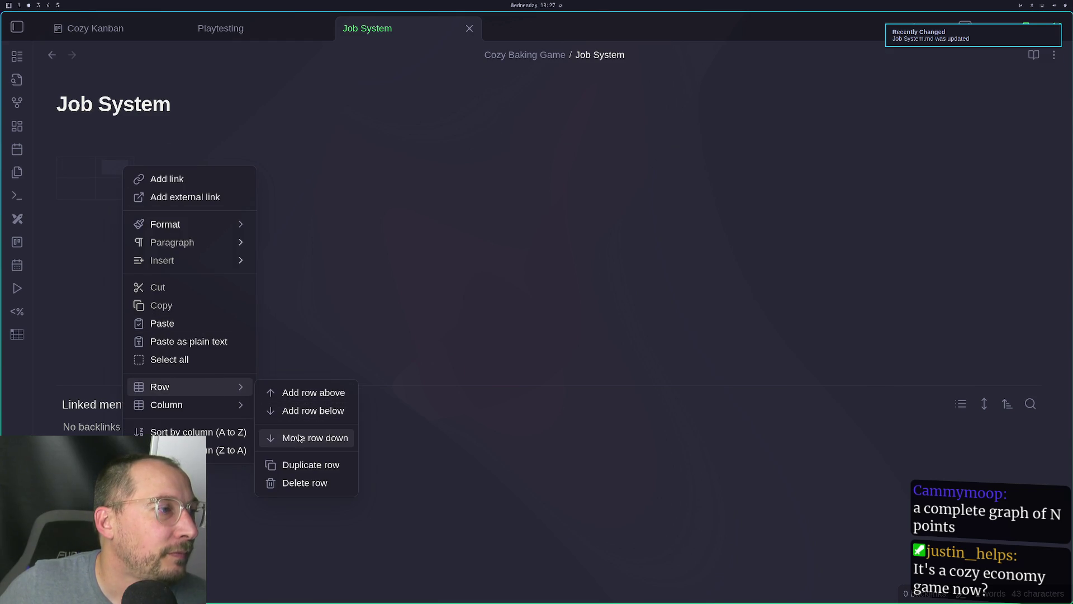
Add third, fourth and fifth columns to the table's right
mouse_move(231, 404)
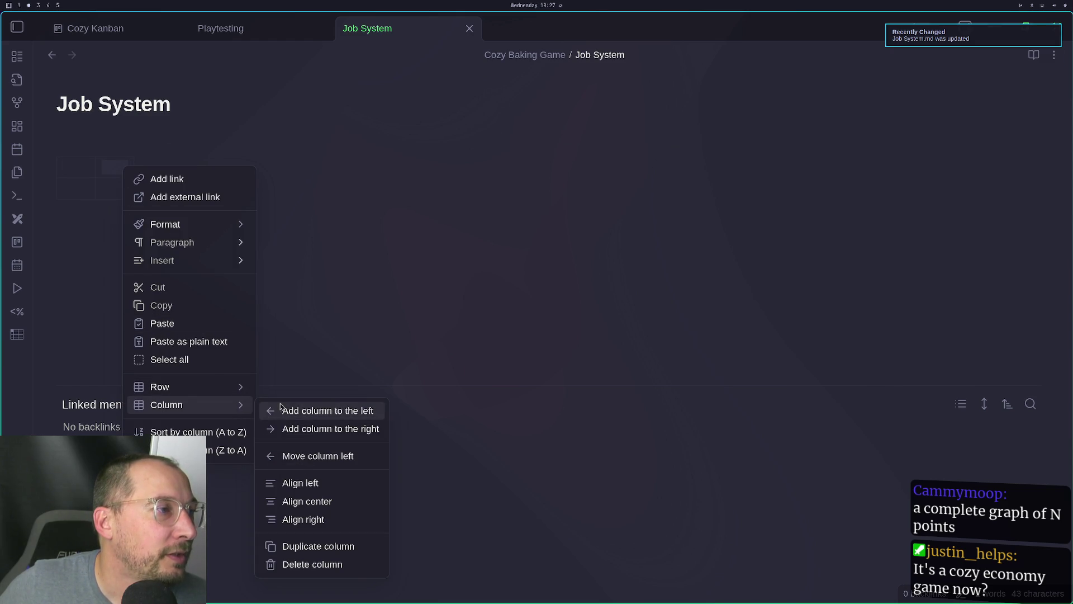
left_click(313, 429)
left_click(153, 158)
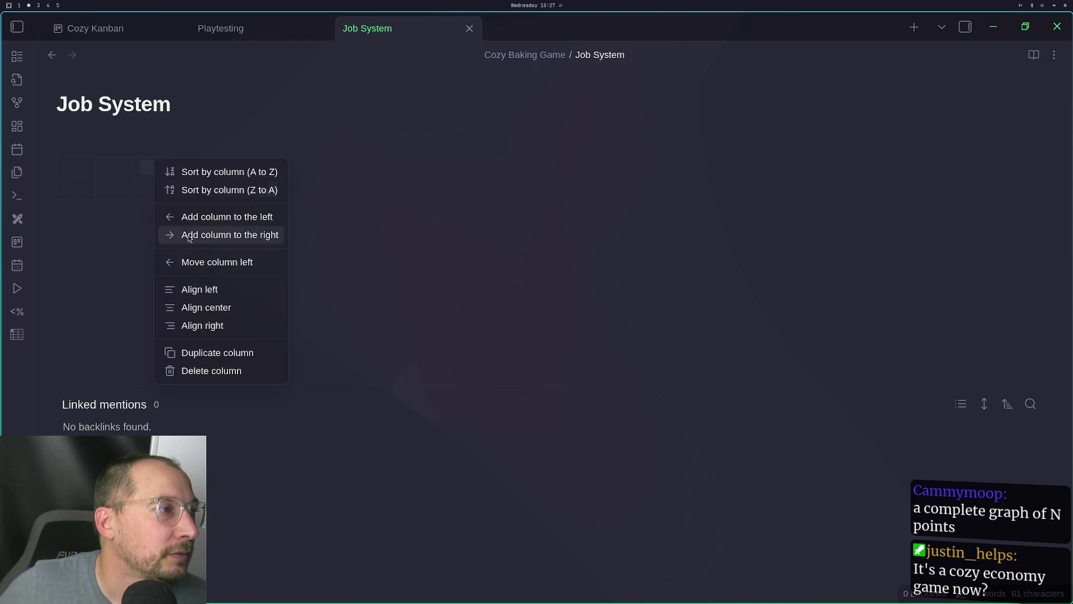
left_click(229, 235)
right_click(187, 178)
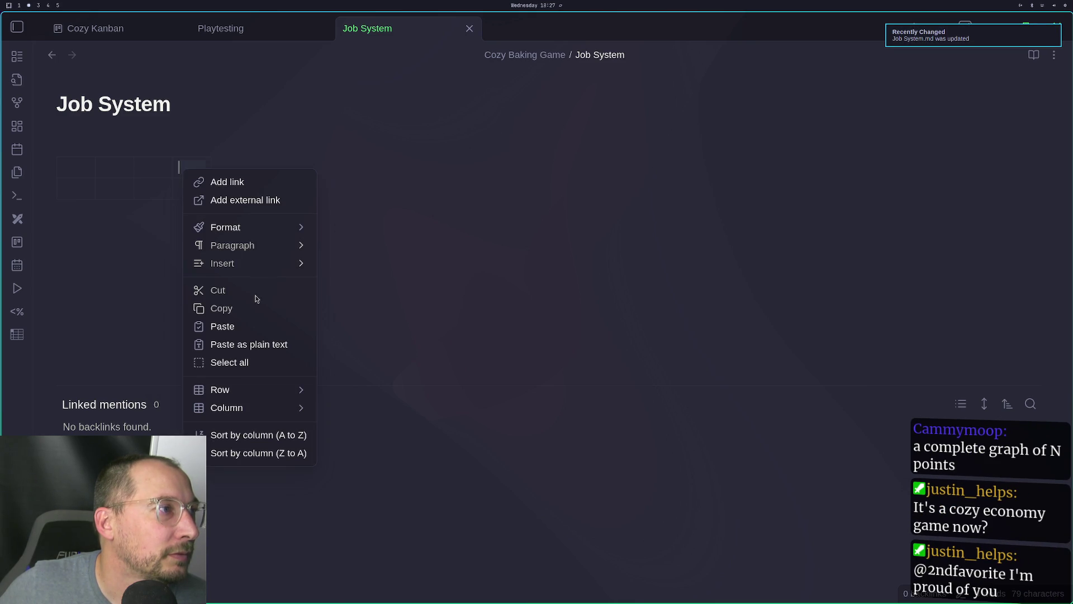
mouse_move(275, 226)
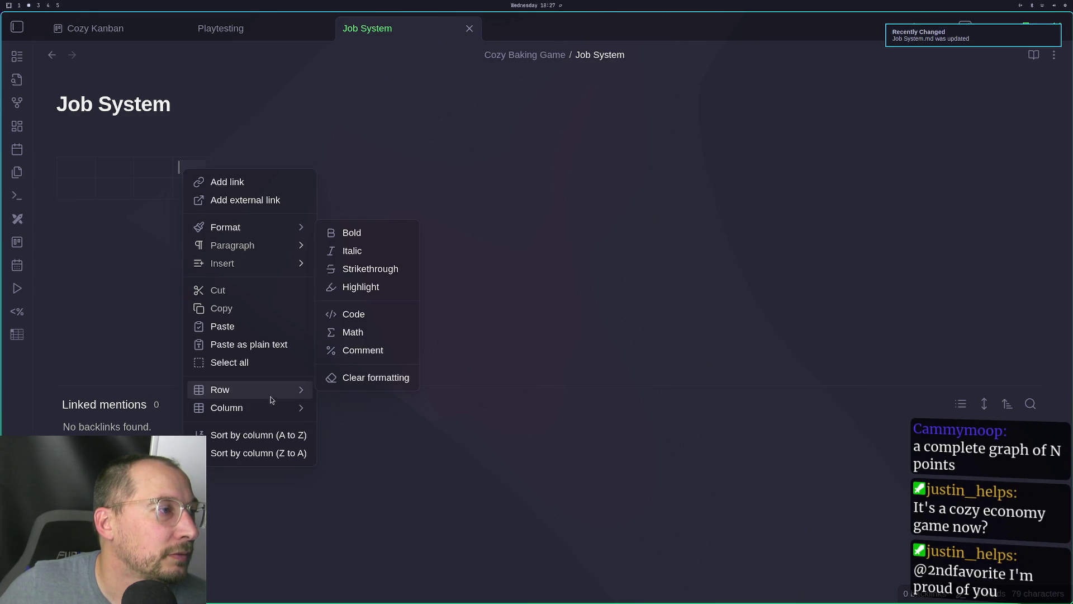
mouse_move(272, 406)
left_click(350, 433)
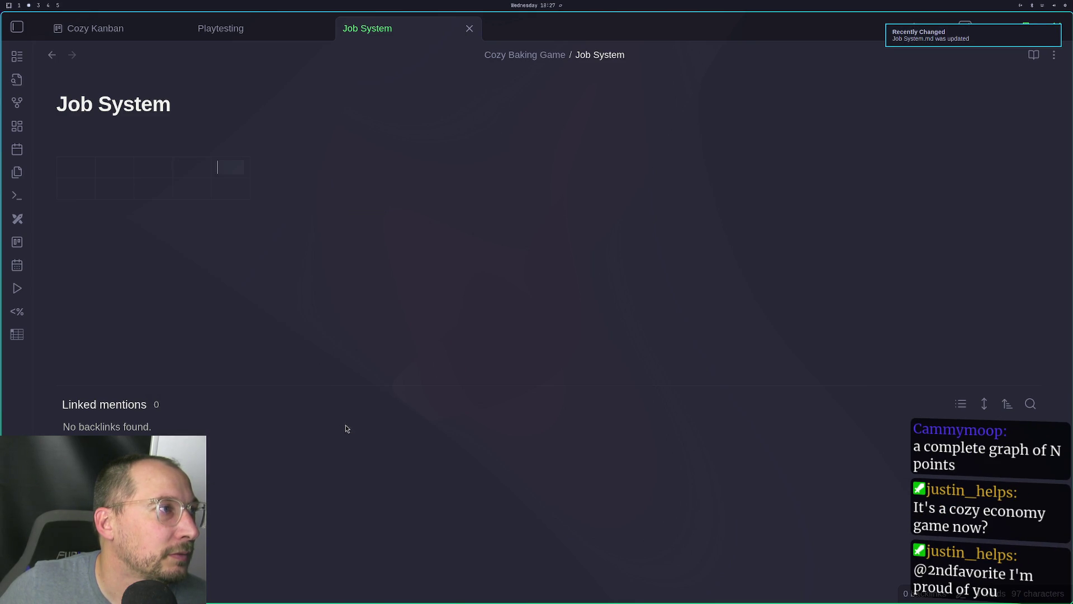
Add a sixth and seventh column to the table, then switch through the Playtesting and Kanban tabs
right_click(229, 165)
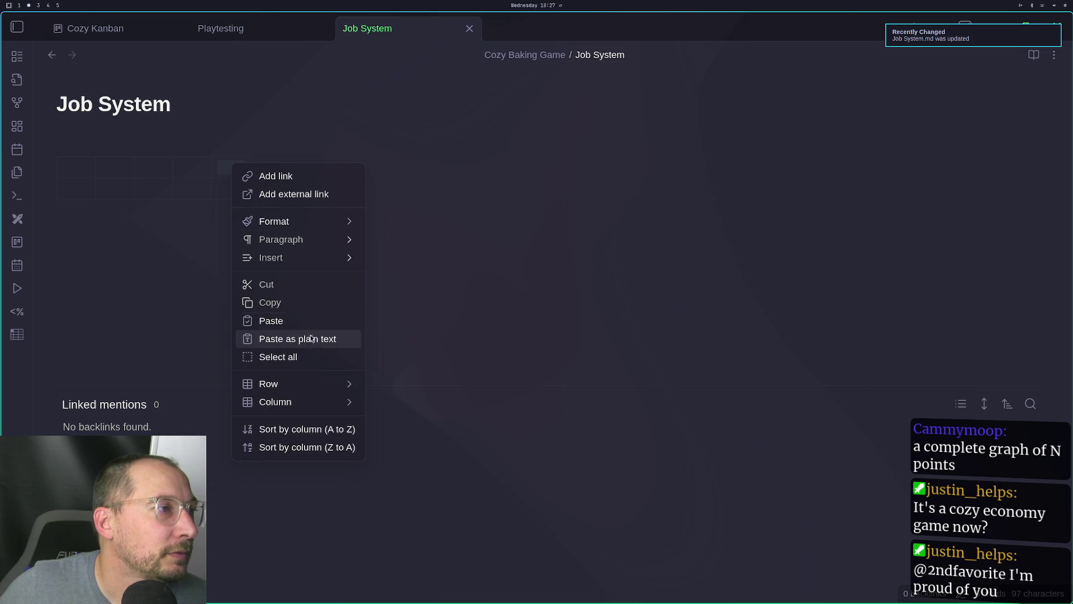
mouse_move(304, 402)
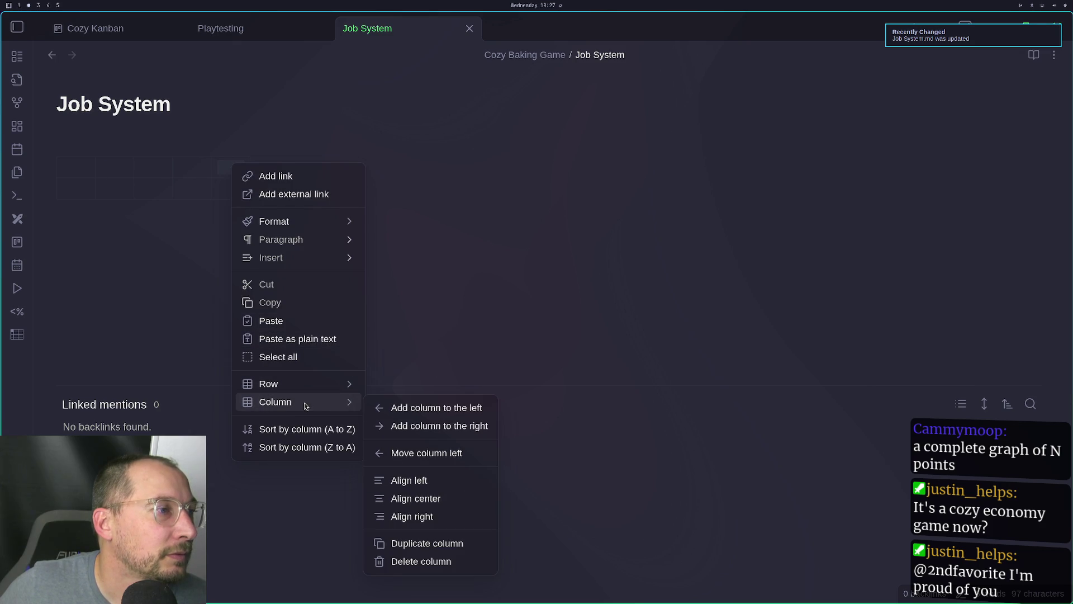
left_click(425, 425)
right_click(81, 178)
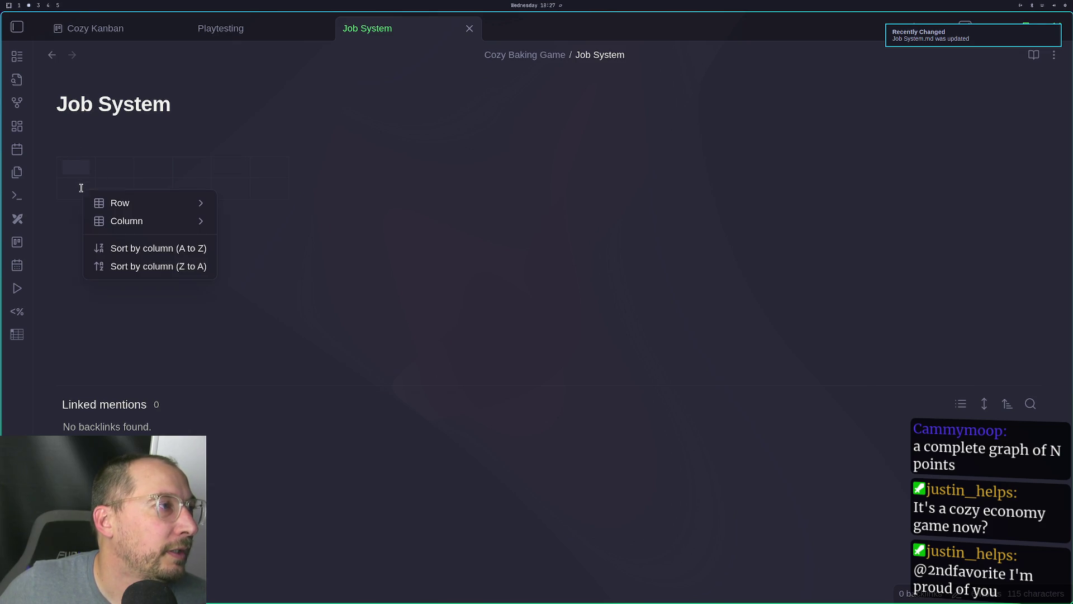
left_click(85, 180)
right_click(264, 167)
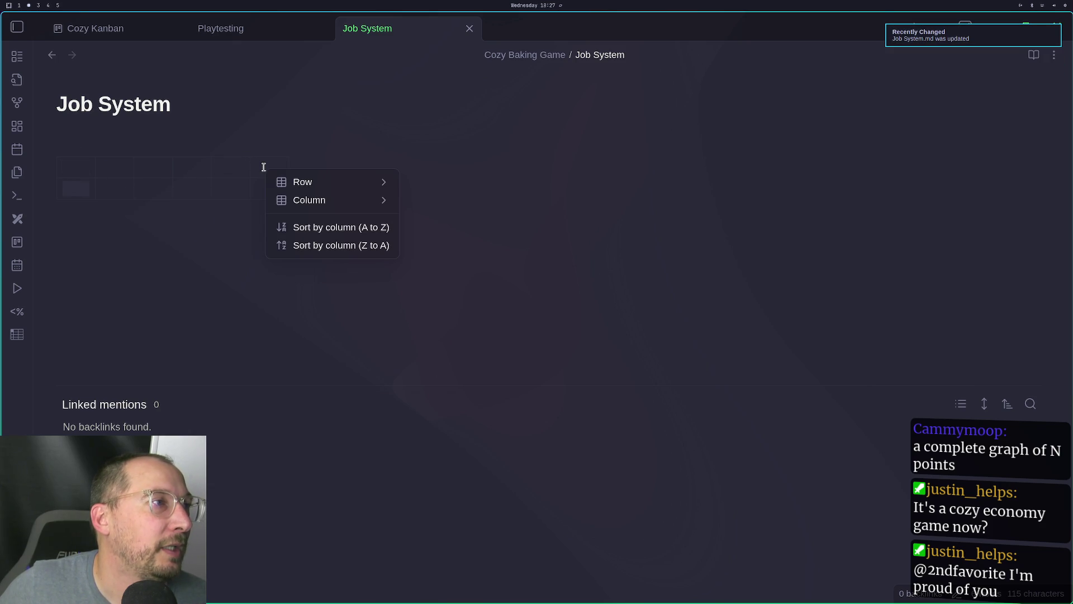
mouse_move(346, 200)
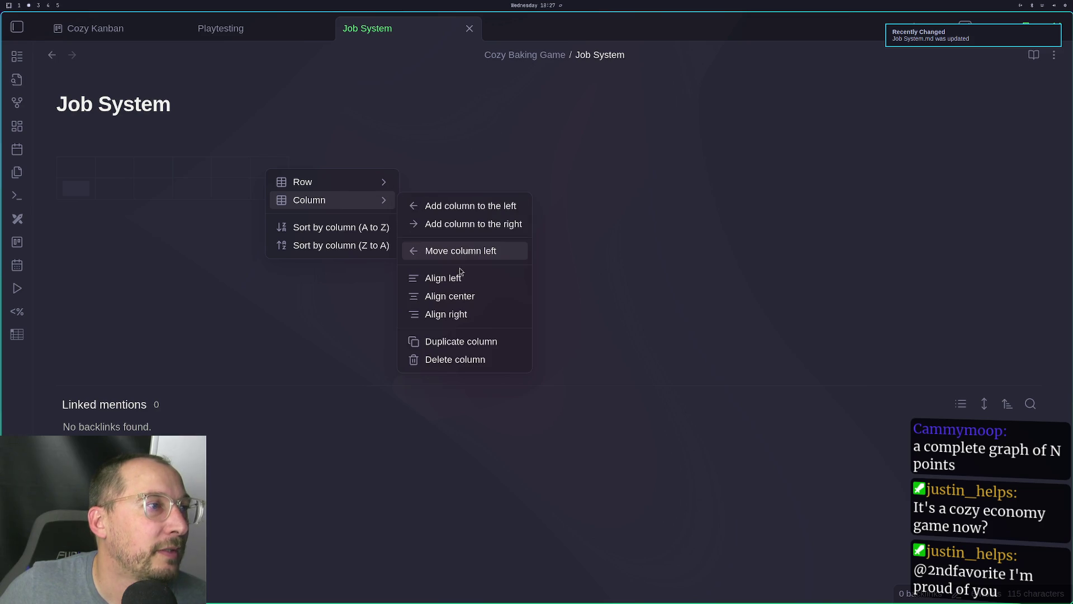
left_click(472, 223)
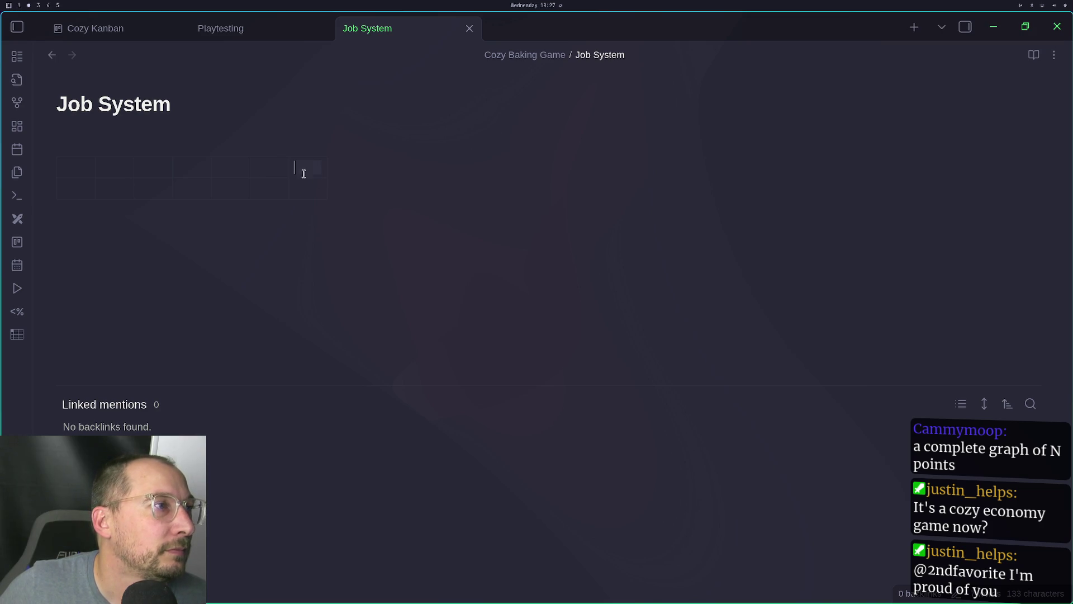
left_click(258, 28)
left_click(132, 28)
Return to Job System and open the 2025-10-29 Excalidraw drawing from the file tree
left_click(302, 25)
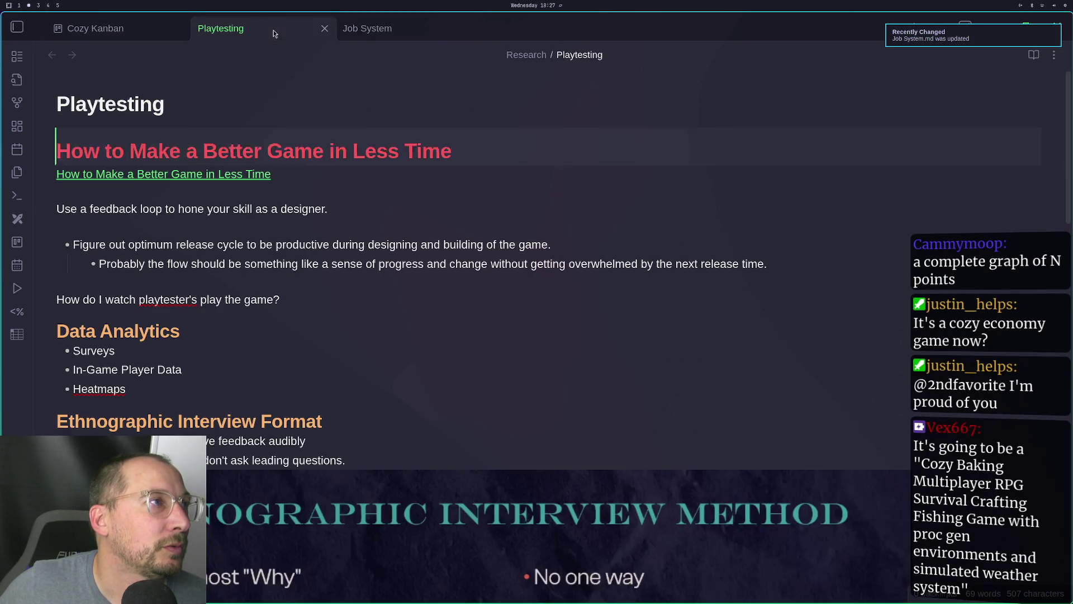
left_click(377, 26)
left_click(17, 27)
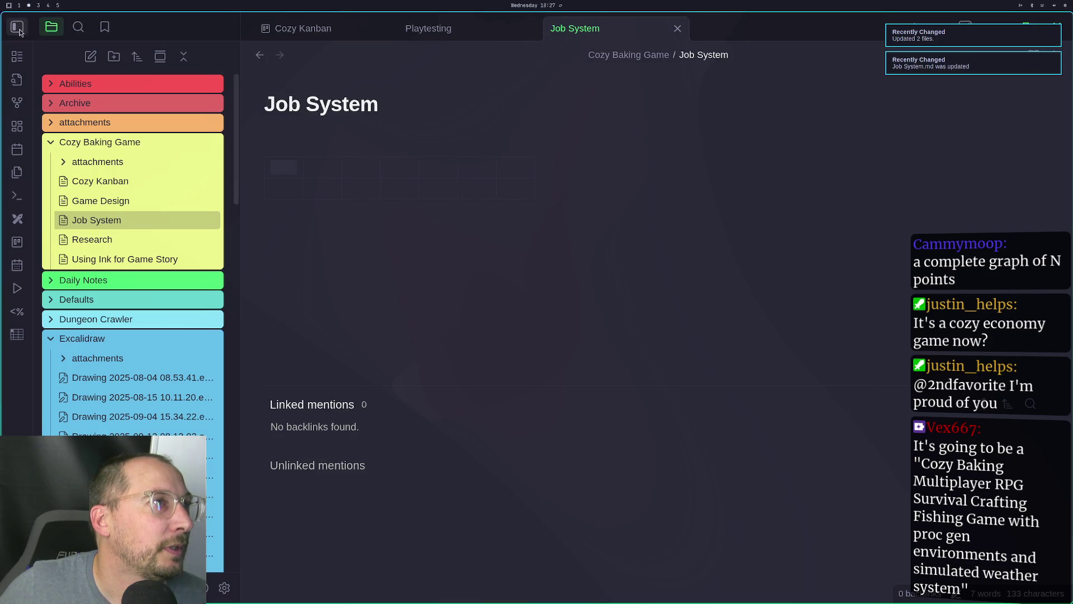
scroll(134, 335, "down", 3)
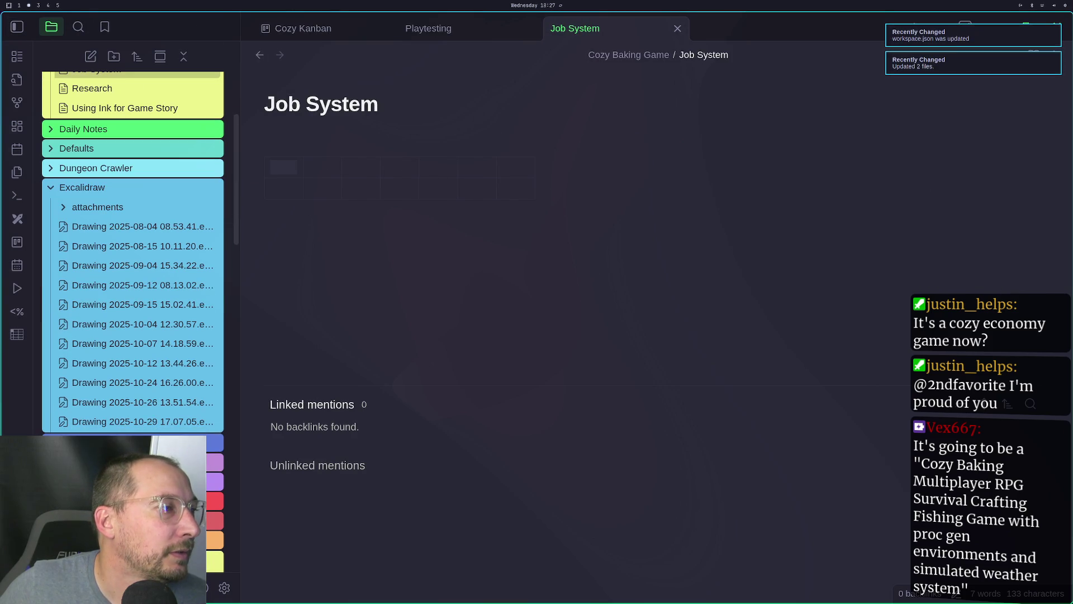
left_click(142, 421)
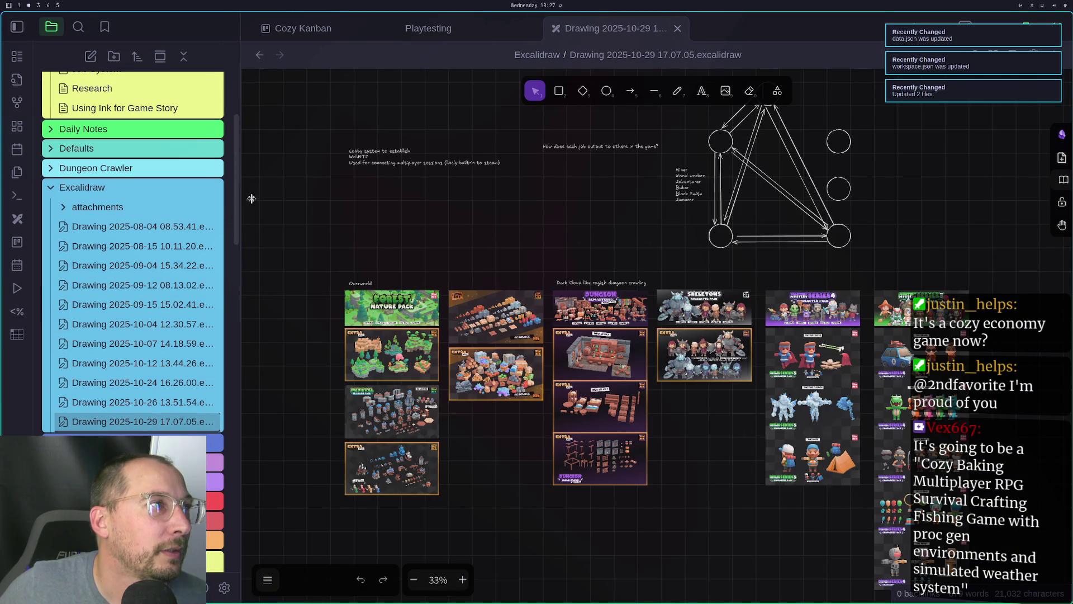
Place the drawing in a split pane beside Job System and widen the drawing pane
left_click(256, 55)
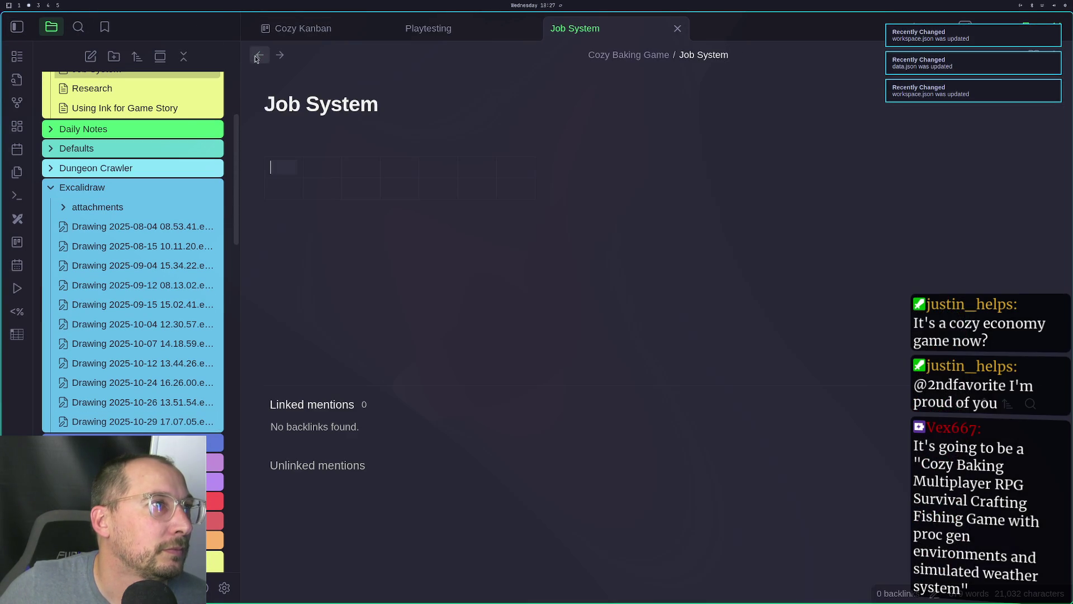
mouse_move(162, 422)
left_mouse_down()
mouse_move(409, 290)
mouse_move(682, 45)
mouse_move(762, 52)
mouse_move(997, 272)
mouse_move(780, 205)
mouse_move(527, 269)
mouse_move(721, 31)
mouse_move(939, 234)
left_mouse_up()
left_click(17, 27)
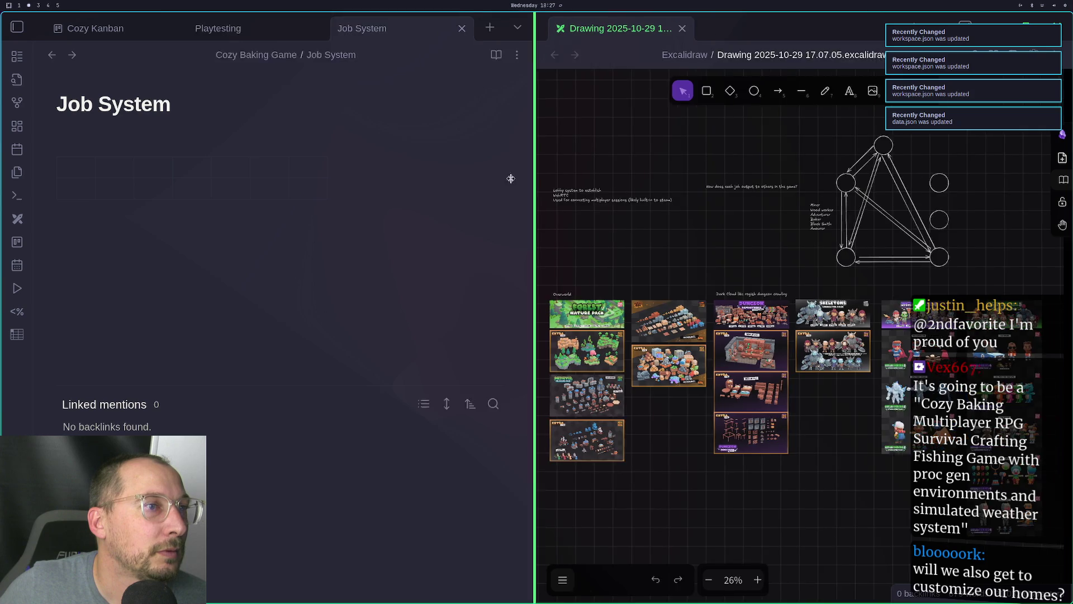
left_click_drag(550, 184, 421, 184)
double_click(776, 173)
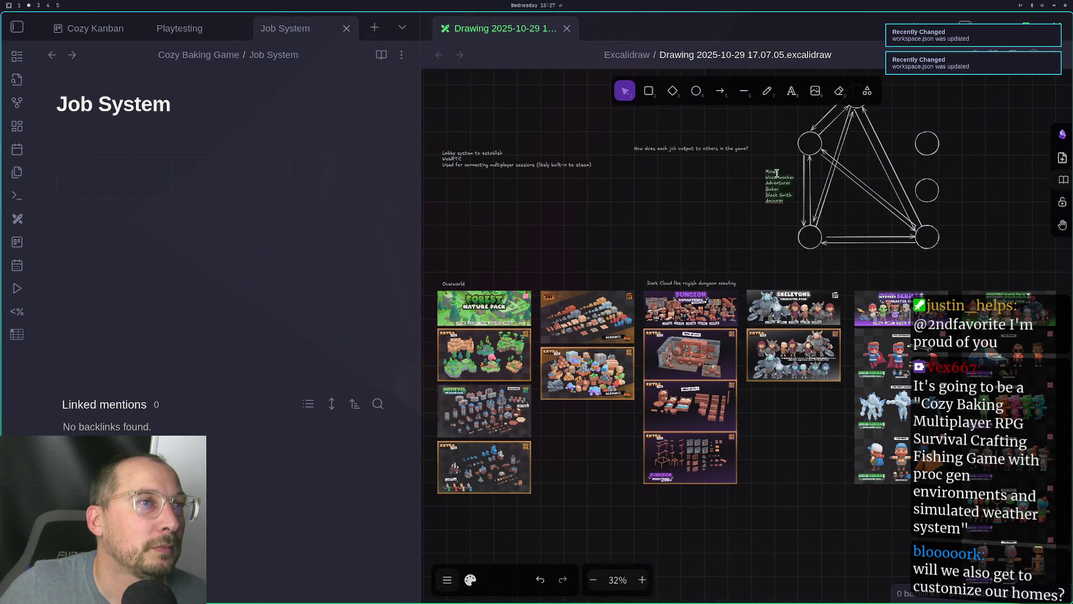
Paste the job list from the drawing into the Job System note
key("ctrl+c")
left_click(86, 129)
key("ctrl+v")
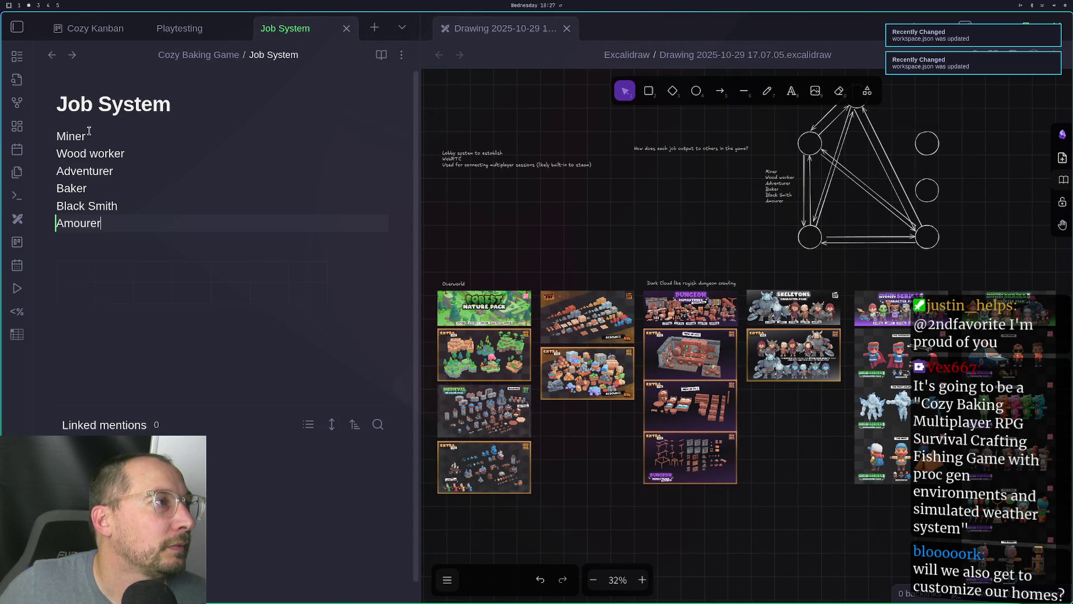
double_click(76, 135)
left_click(90, 266)
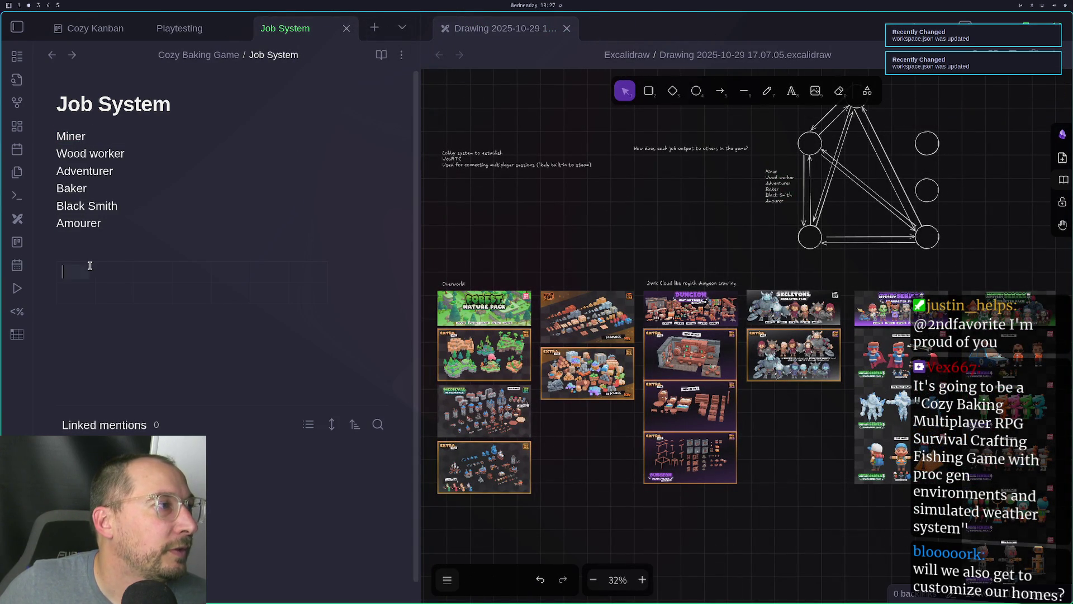
Copy Wood worker and Adventurer into the second and third header cells
left_click_drag(57, 153, 124, 153)
key("ctrl+c")
left_click(116, 266)
key("ctrl+v")
double_click(83, 188)
double_click(83, 170)
key("ctrl+c")
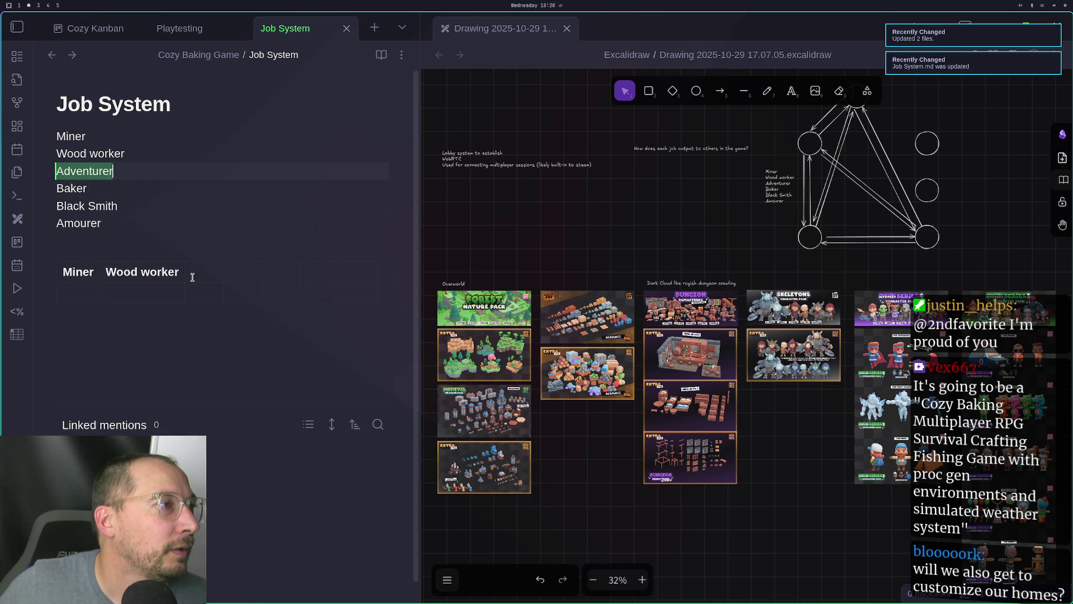
left_click(198, 272)
key("ctrl+v")
Fill the fourth to sixth header cells with Baker, Black Smith and Amourer
double_click(62, 190)
key("ctrl+c")
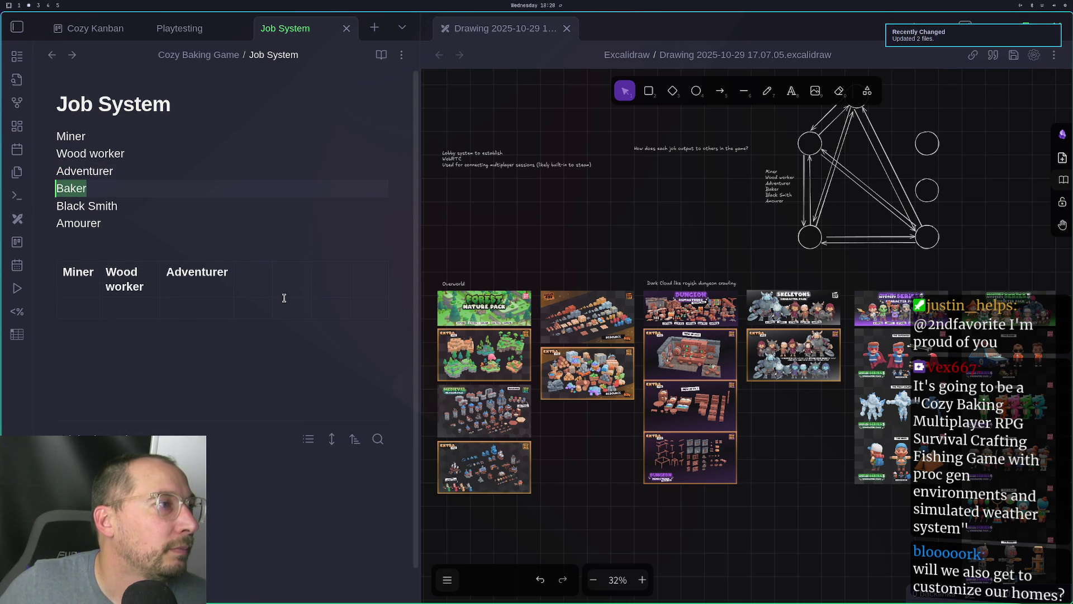
left_click(264, 275)
key("ctrl+v")
left_click_drag(56, 206, 117, 205)
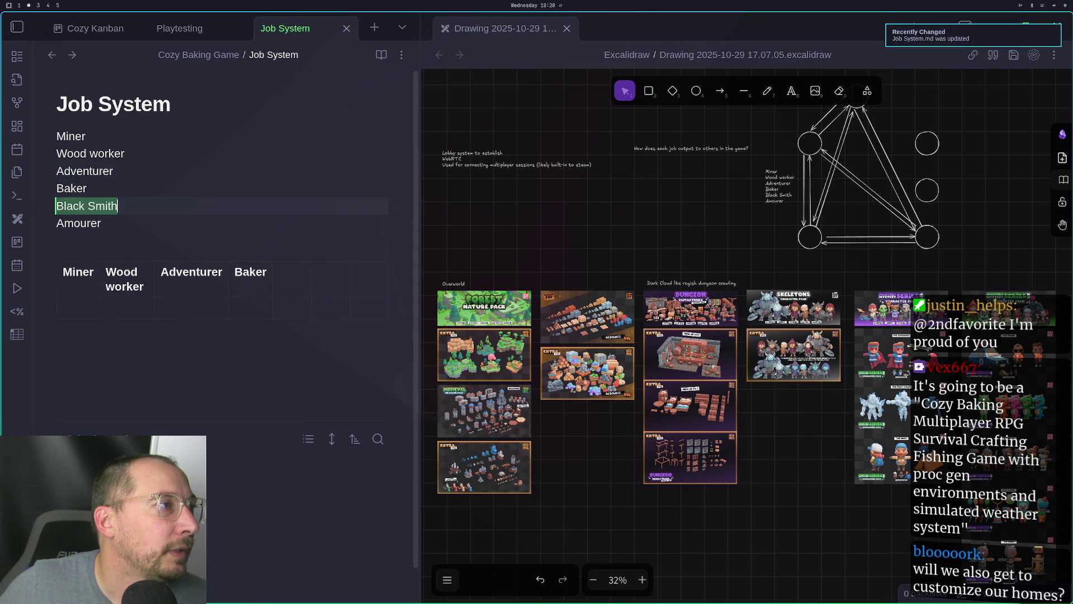
key("ctrl+c")
left_click(285, 273)
key("ctrl+v")
double_click(84, 223)
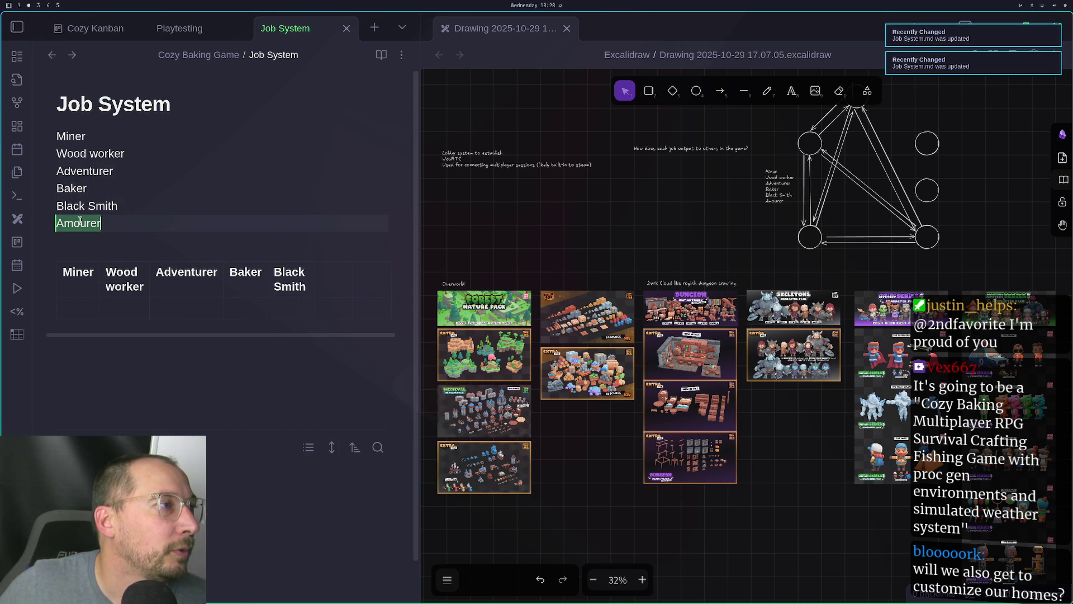
left_click(342, 273)
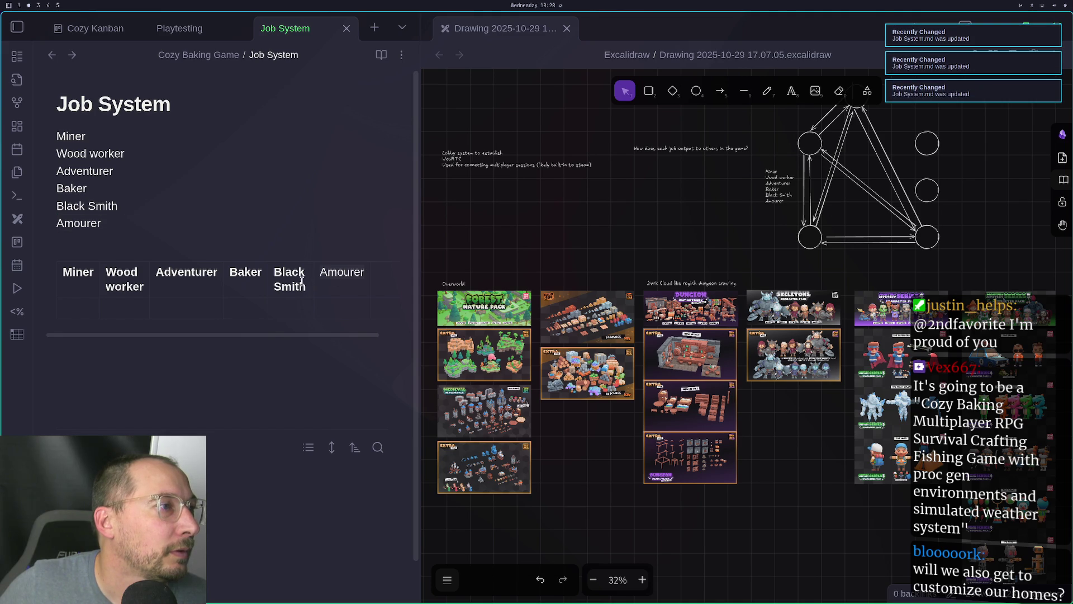
Rename the first header from Miner to Job
double_click(76, 272)
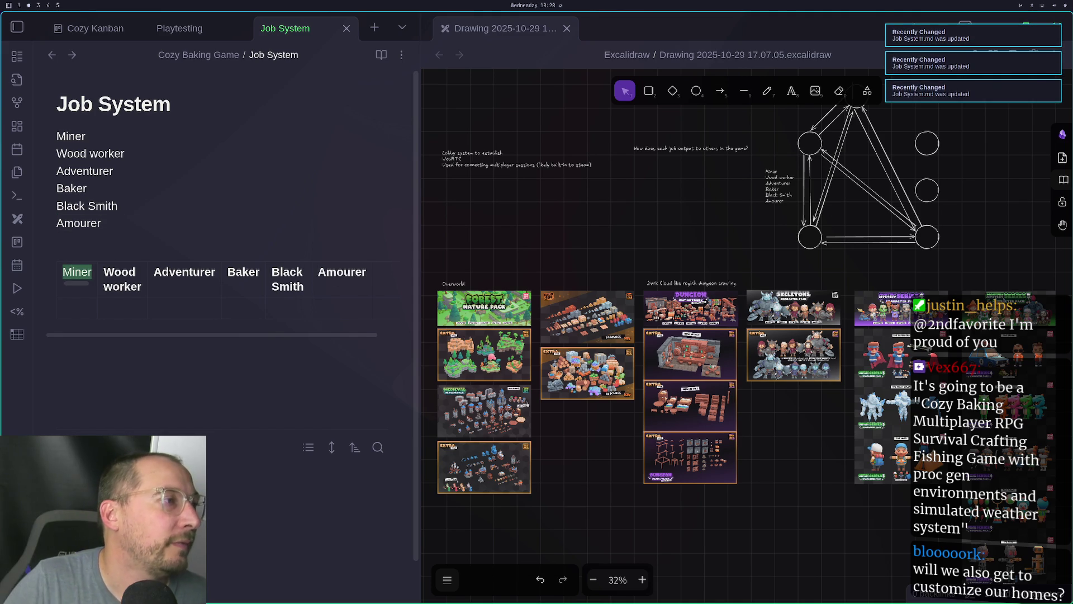
type("M")
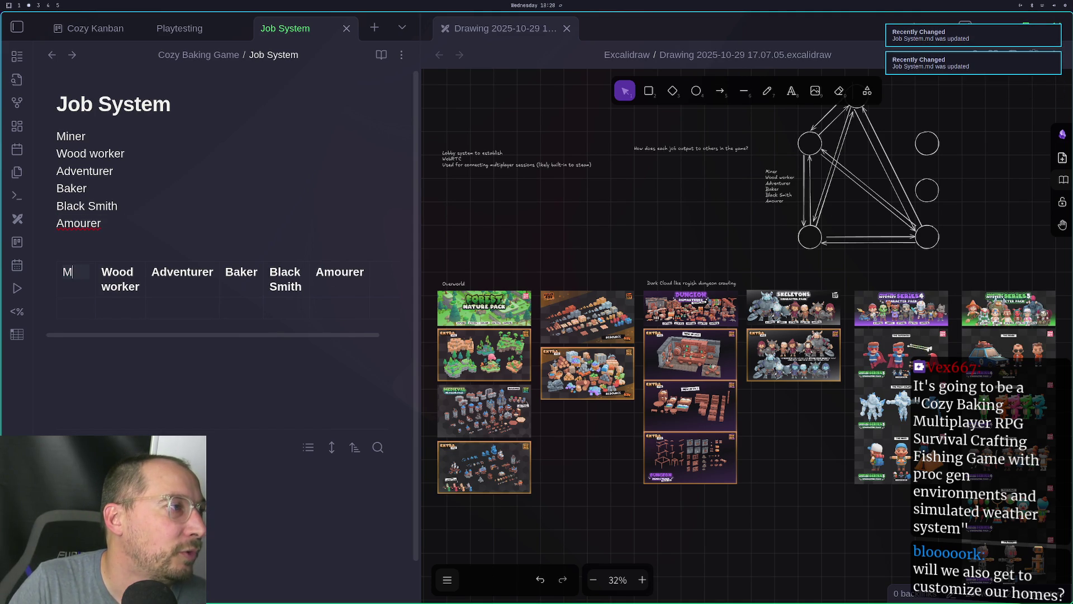
type("iB")
type("b")
left_click(243, 298)
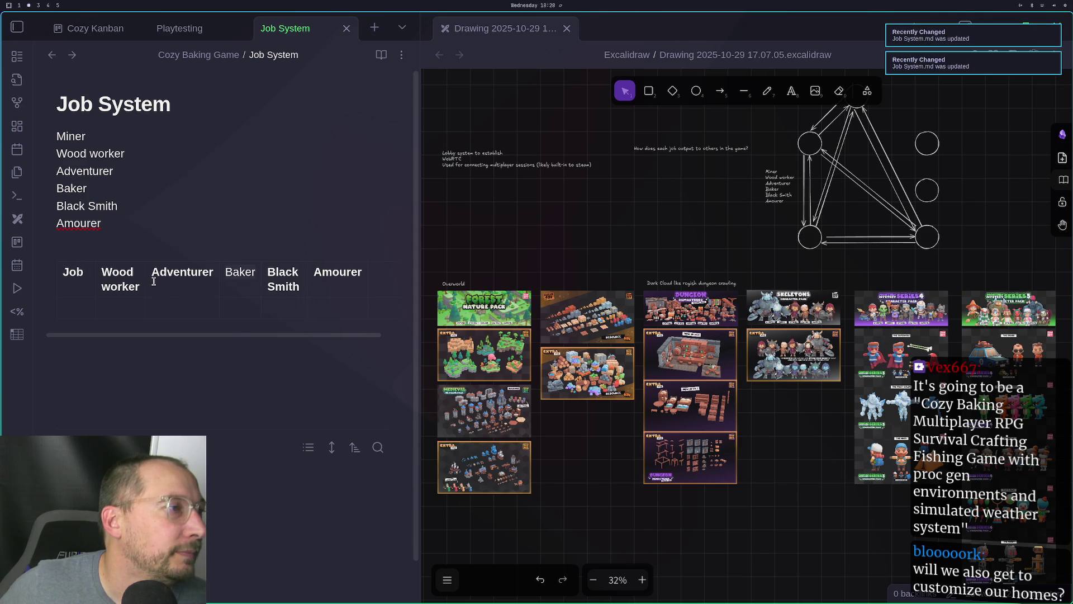
double_click(78, 138)
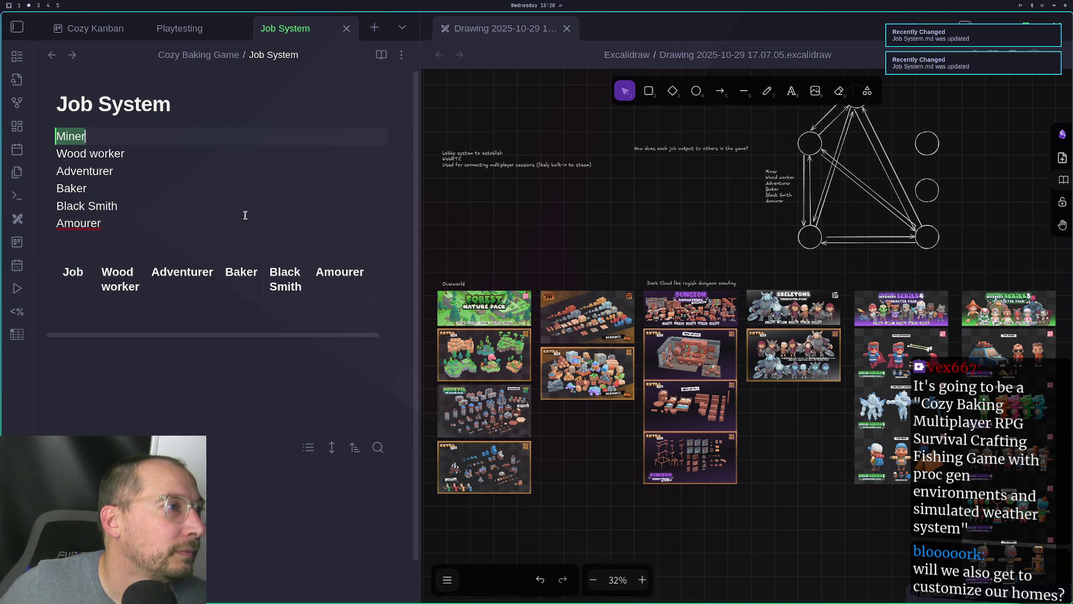
Paste Miner as the last header and put Wood worker in the first row under Job
left_click(369, 275)
key("ctrl+v")
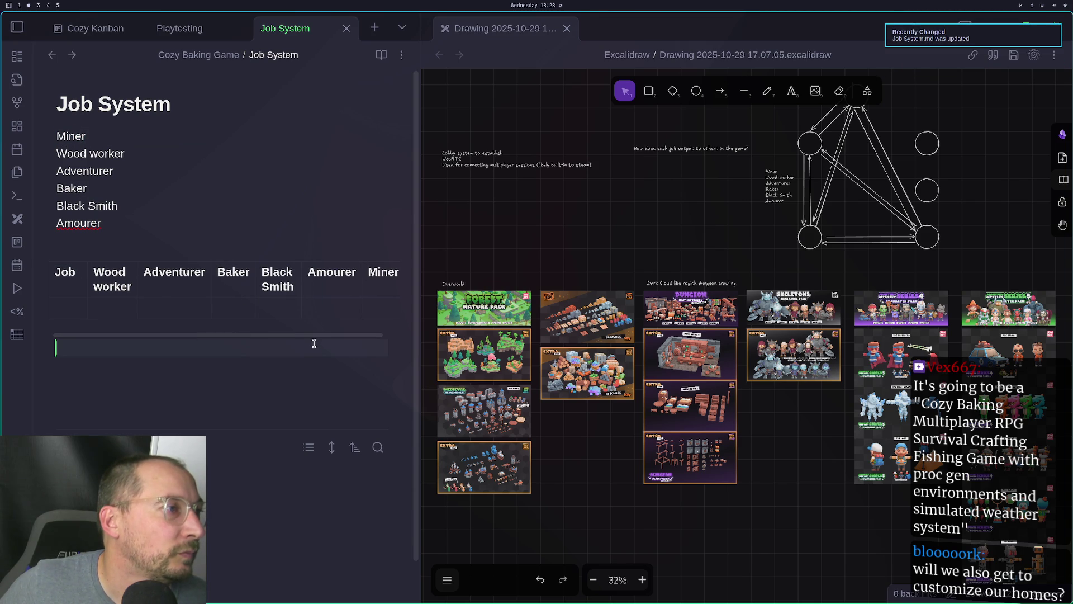
mouse_move(336, 335)
left_mouse_down()
mouse_move(372, 336)
mouse_move(254, 338)
left_mouse_up()
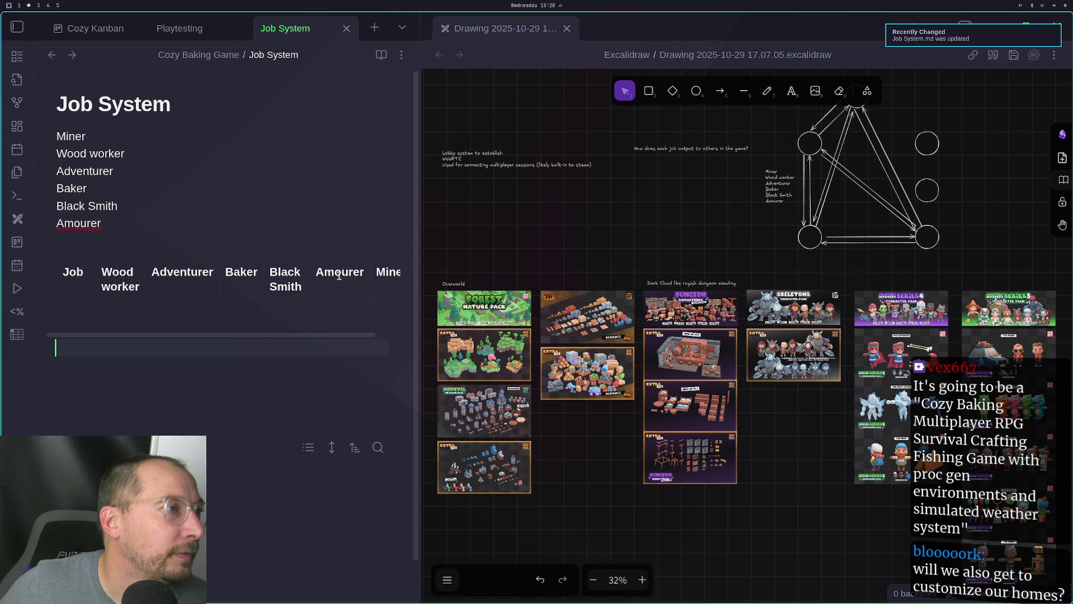
double_click(106, 279)
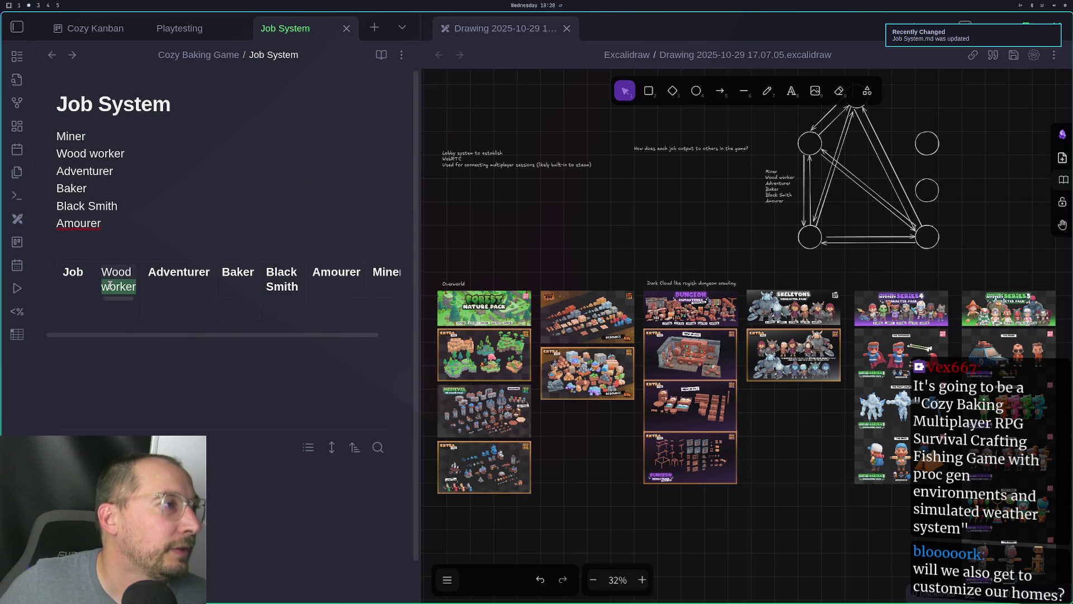
left_click(63, 308)
key("ctrl+v")
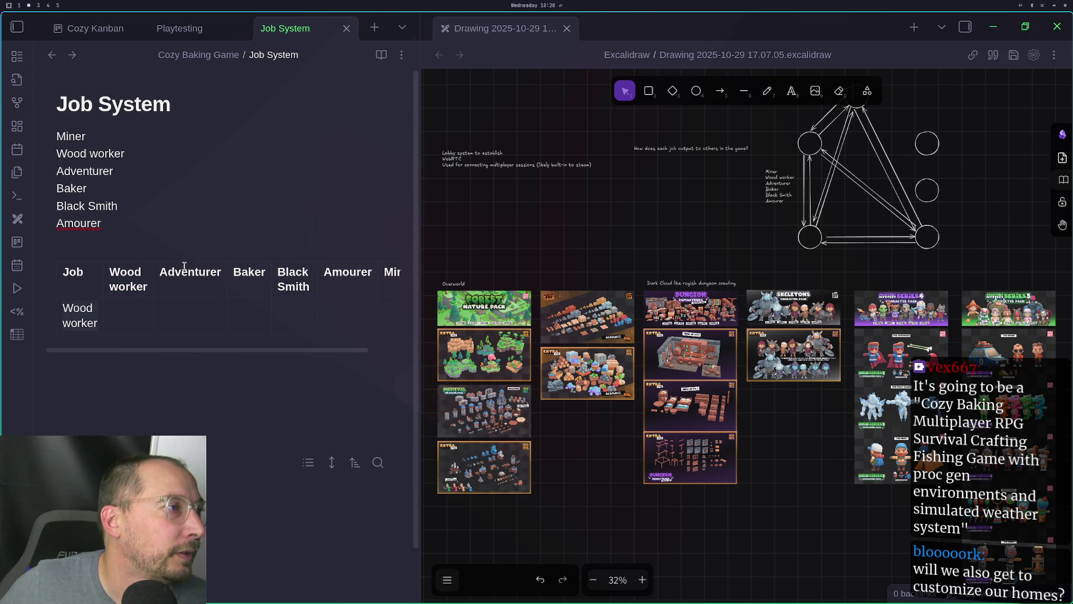
Add rows for Adventurer and Baker under the Job column
double_click(184, 268)
left_click(96, 323)
key("Return")
key("ctrl+v")
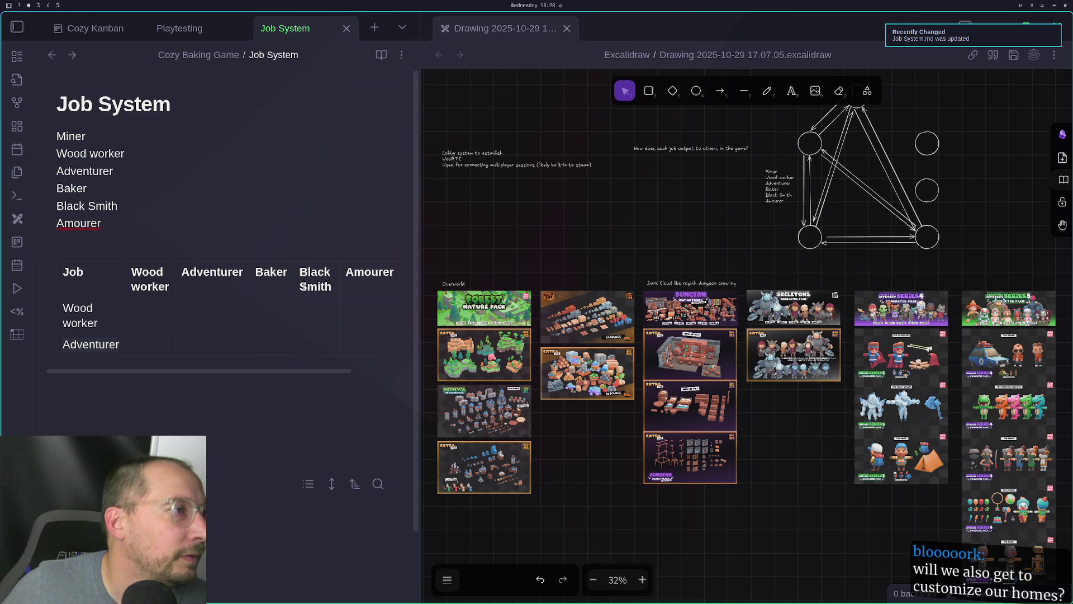
double_click(270, 276)
left_click(122, 347)
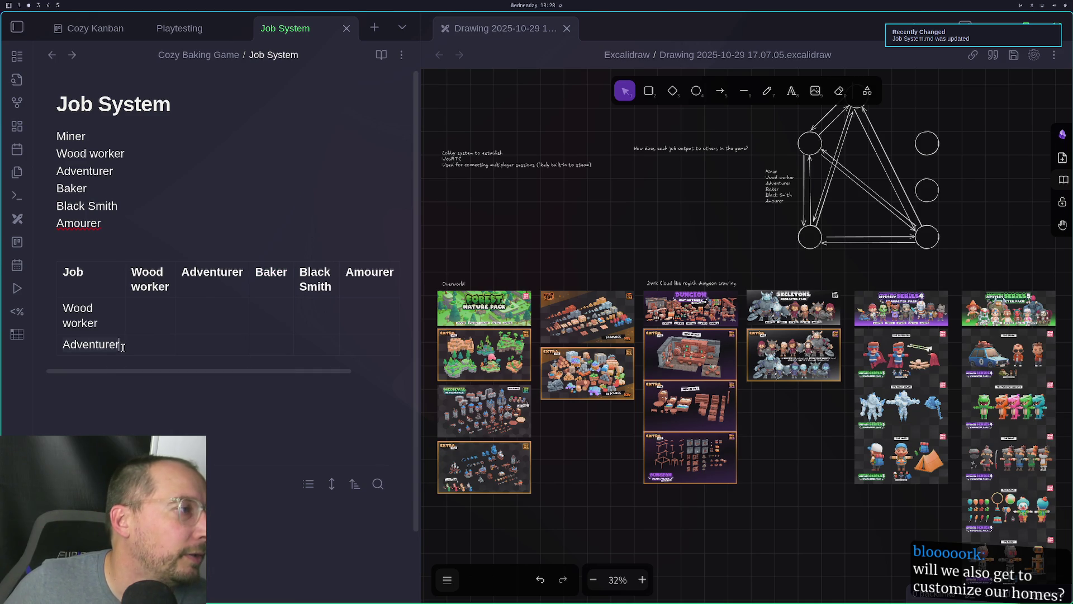
key("Return")
key("ctrl+v")
Add rows for Black Smith and Amourer under the Job column
left_click_drag(294, 279, 329, 286)
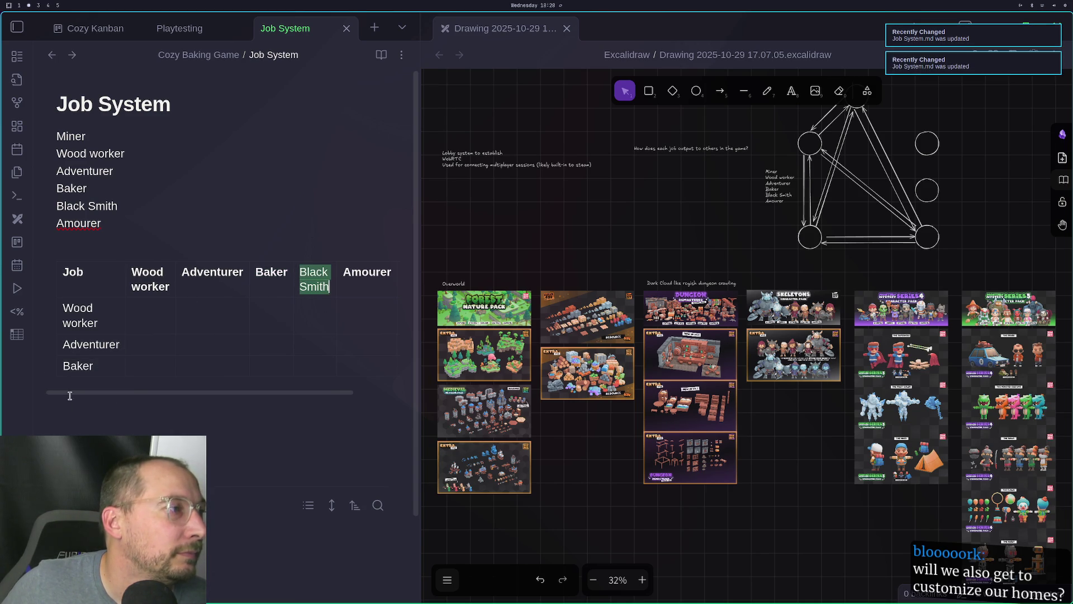
key("ctrl+c")
left_click(101, 367)
key("Return")
key("ctrl+v")
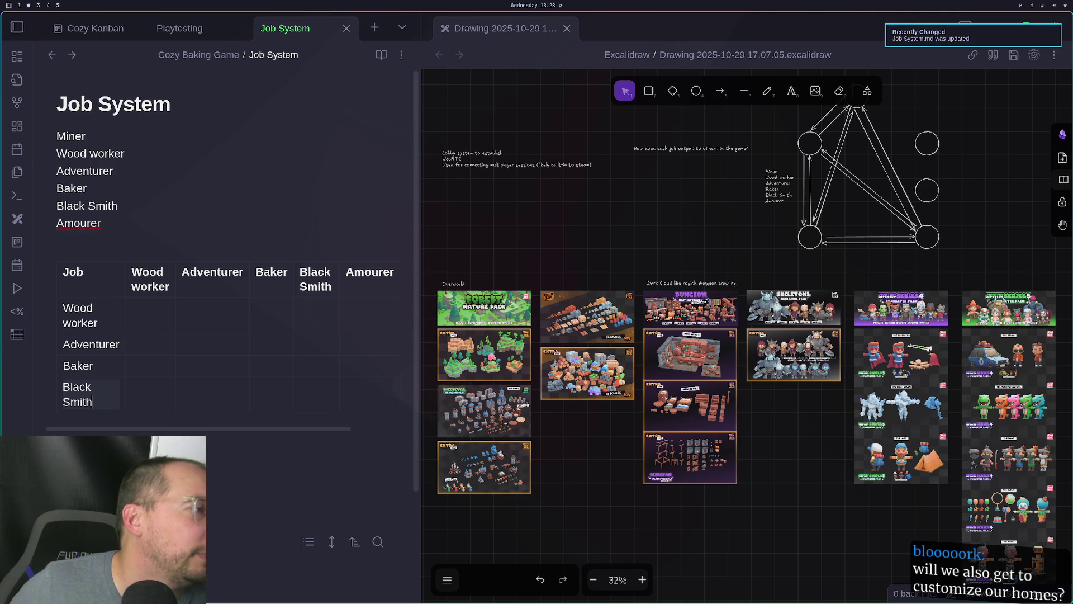
double_click(365, 268)
left_click(103, 407)
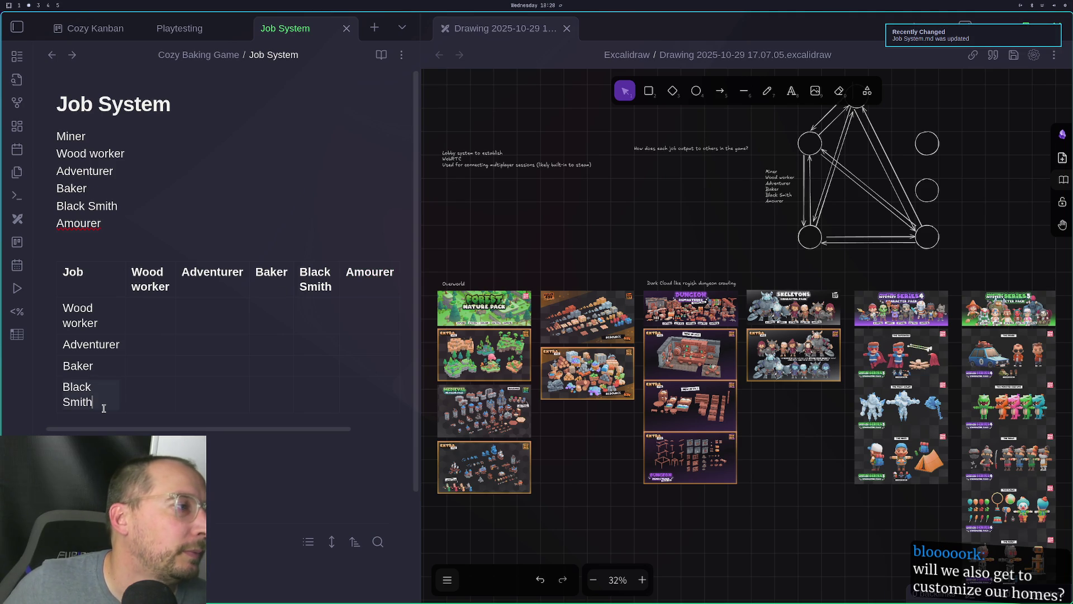
key("Return")
key("ctrl+v")
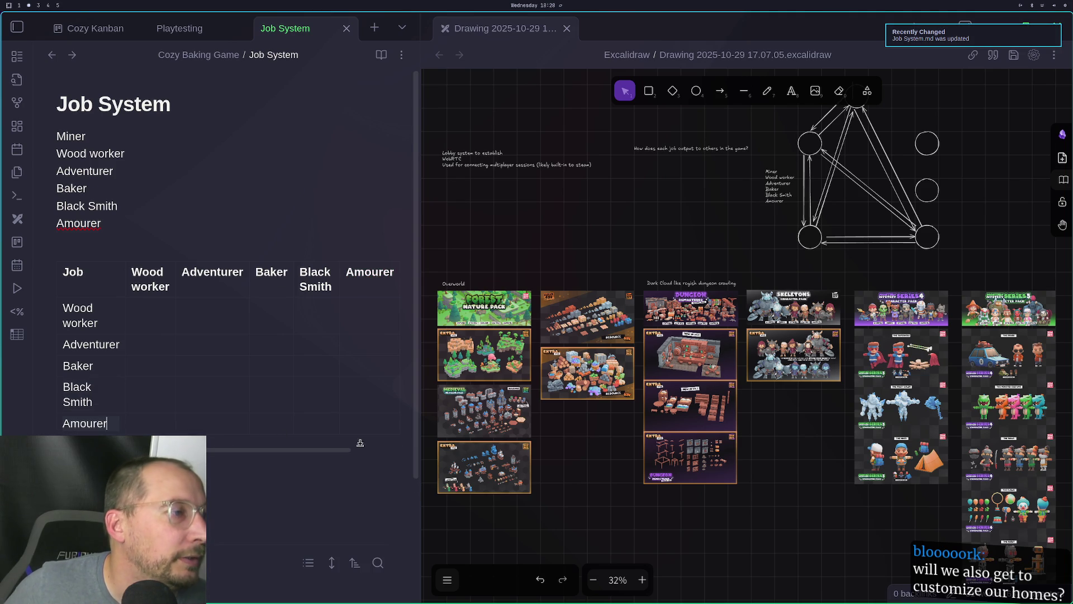
Add a Miner row and widen the note pane so the whole table shows
scroll(360, 442, "right", 2)
double_click(367, 272)
left_click(47, 424)
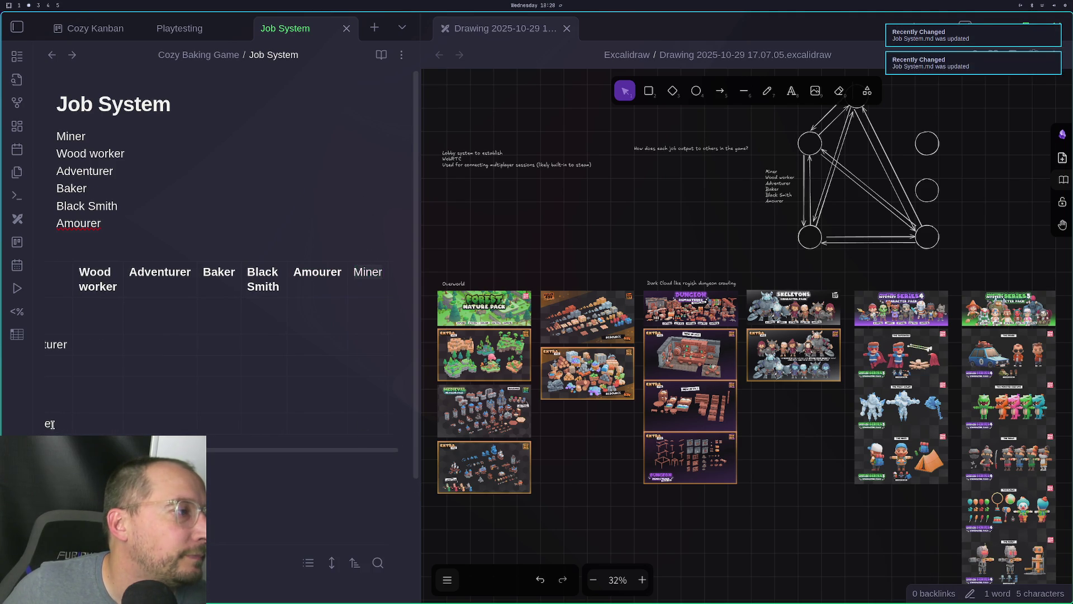
left_click(238, 440)
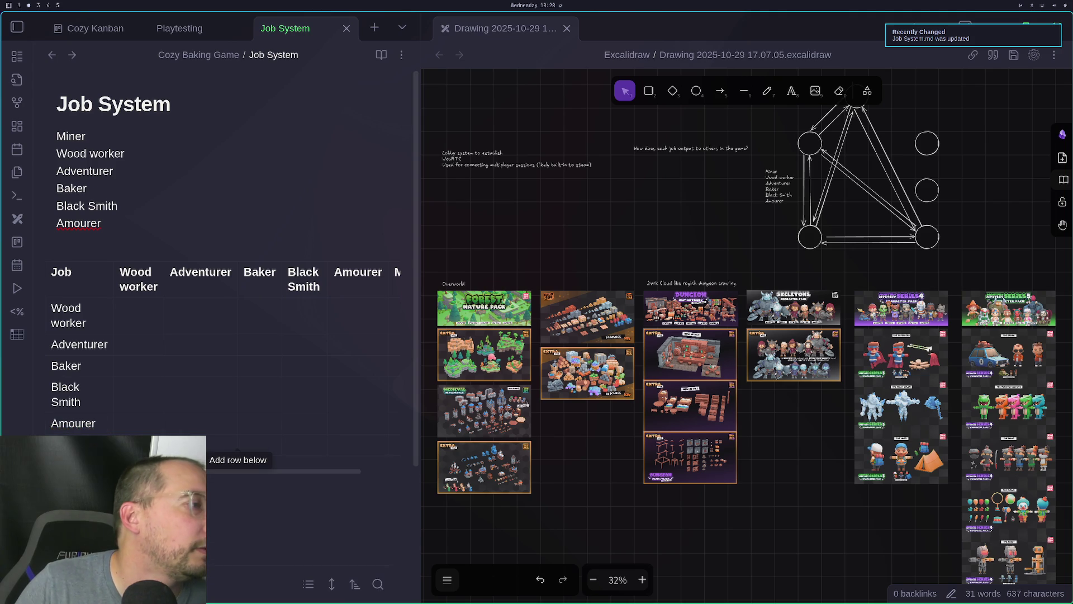
left_click(309, 140)
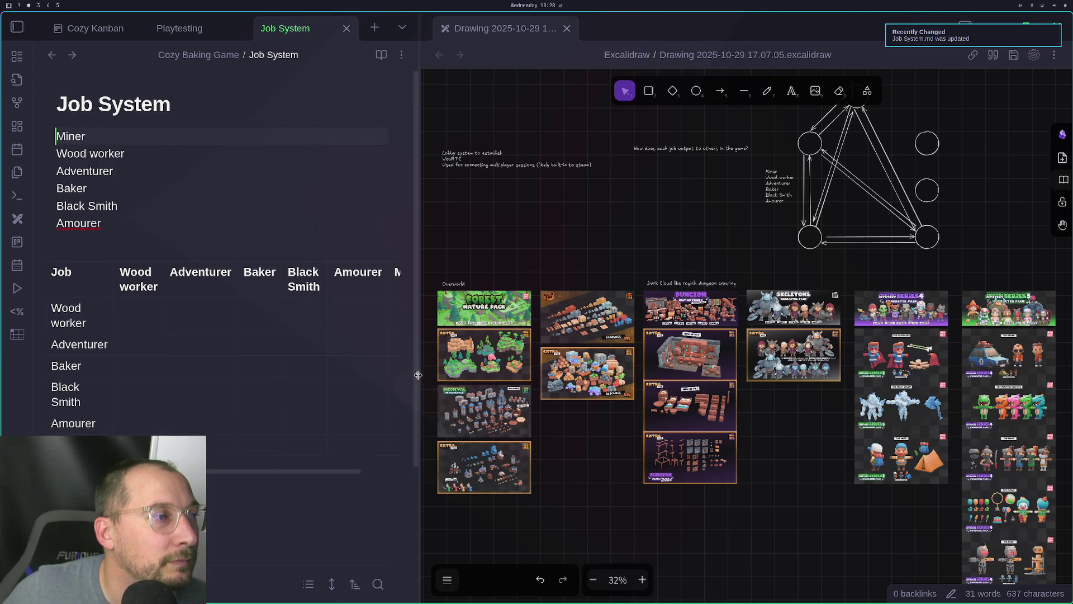
mouse_move(418, 377)
left_mouse_down()
mouse_move(698, 371)
mouse_move(685, 372)
left_mouse_up()
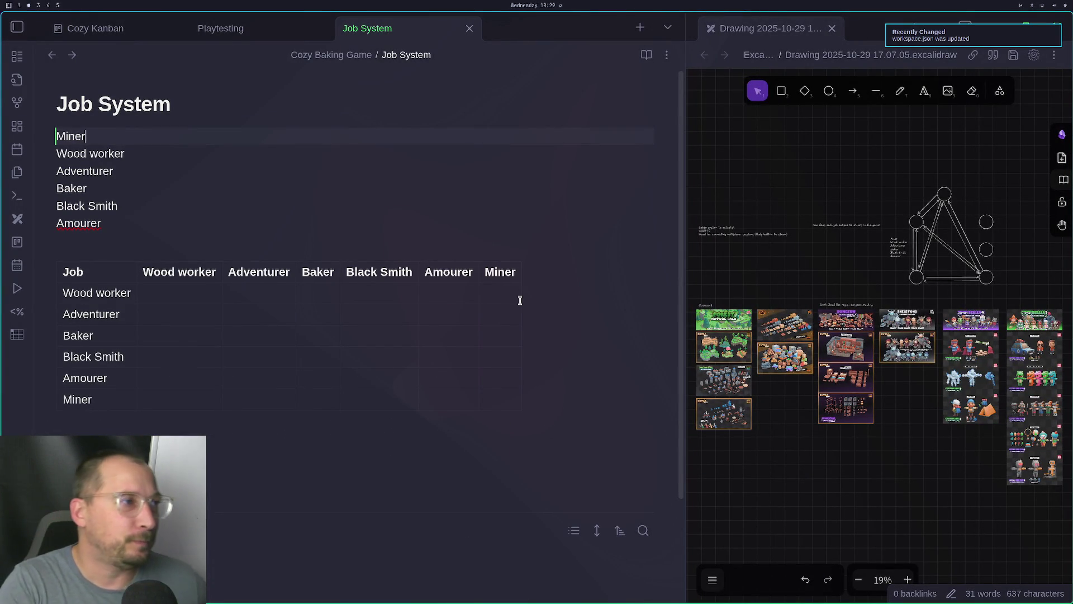
left_click(193, 298)
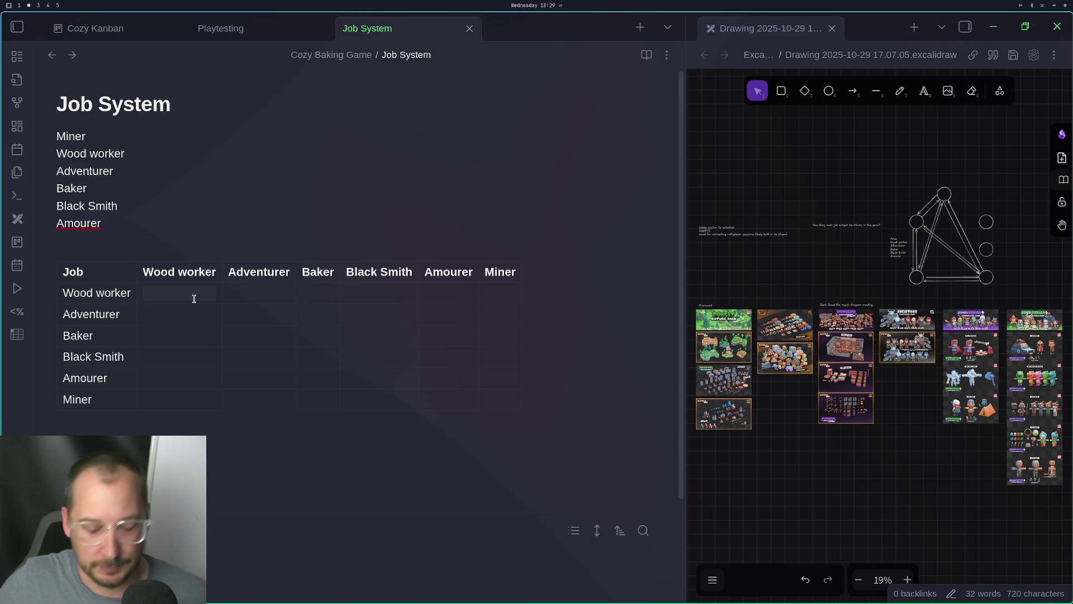
Mark X in the six diagonal cells, Wood worker/Wood worker through Miner/Miner
type("X")
left_click(250, 316)
type("X")
left_click(303, 336)
type("X")
left_click(378, 359)
type("X")
left_click(441, 378)
type("X")
left_click(494, 394)
type("X")
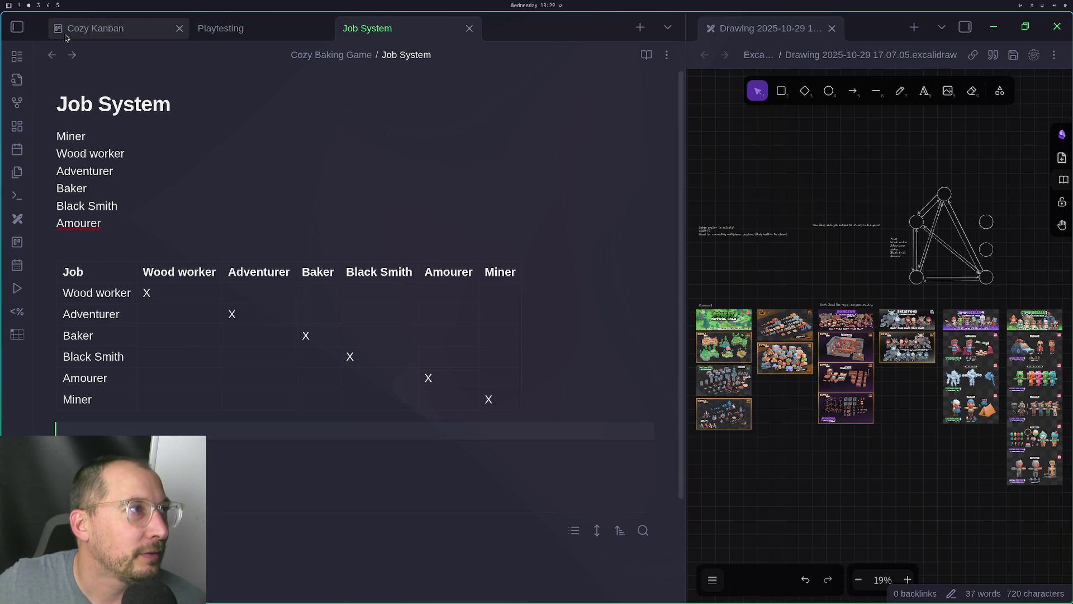
Close the Playtesting note and return to the Cozy Kanban board
left_click(112, 28)
left_click(227, 33)
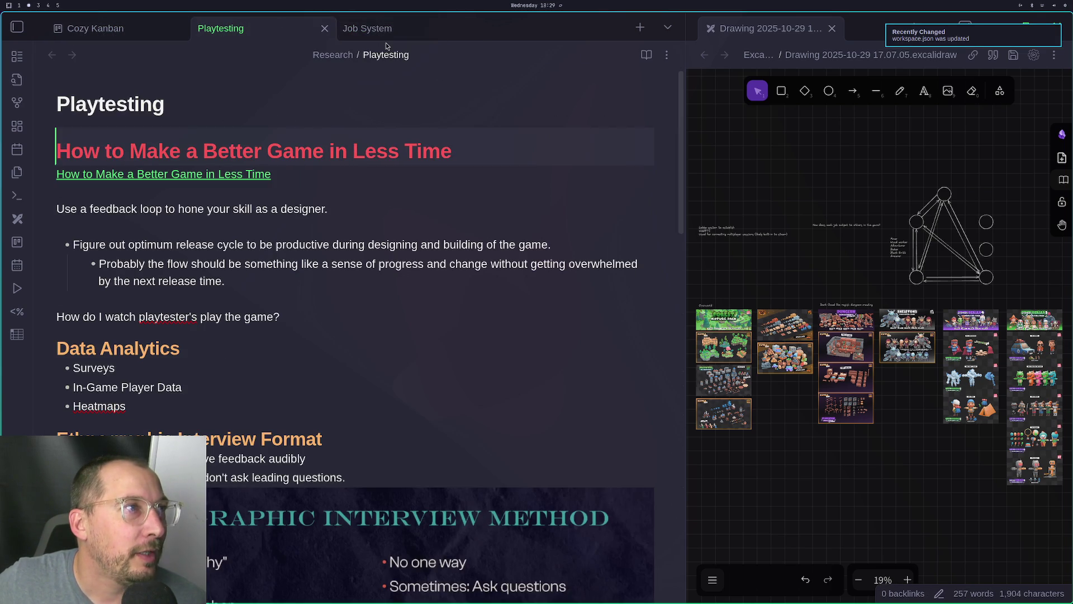
left_click(367, 28)
left_click(325, 28)
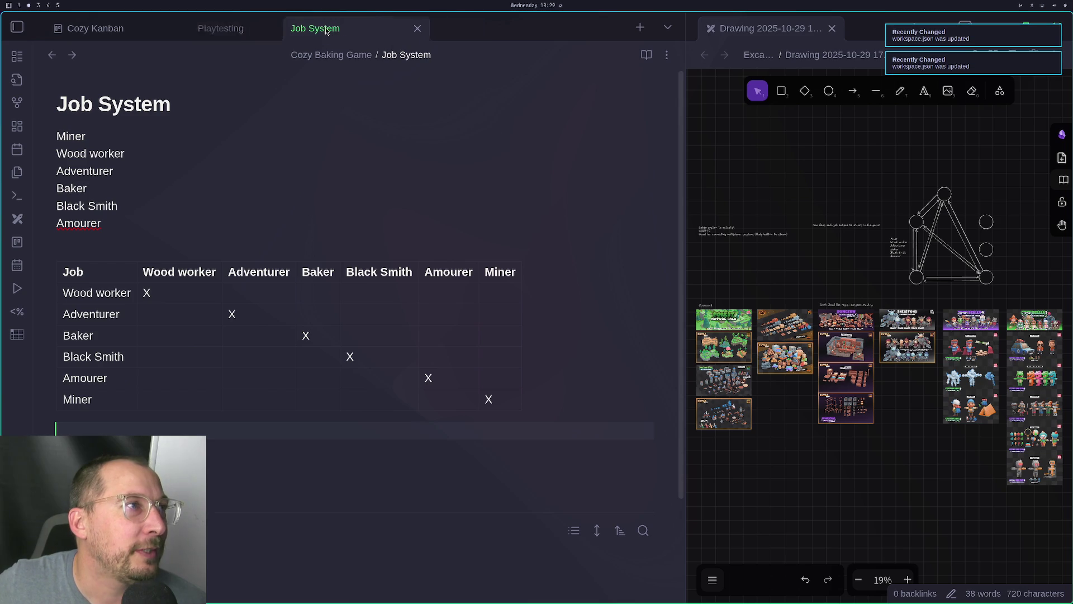
left_click(157, 31)
left_click(229, 34)
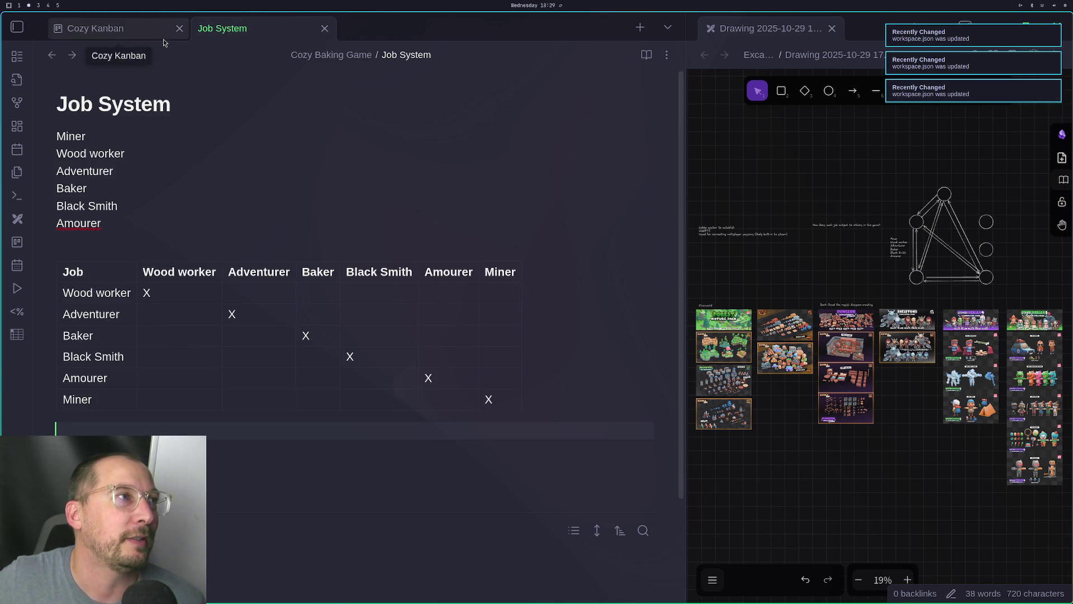
left_click(132, 35)
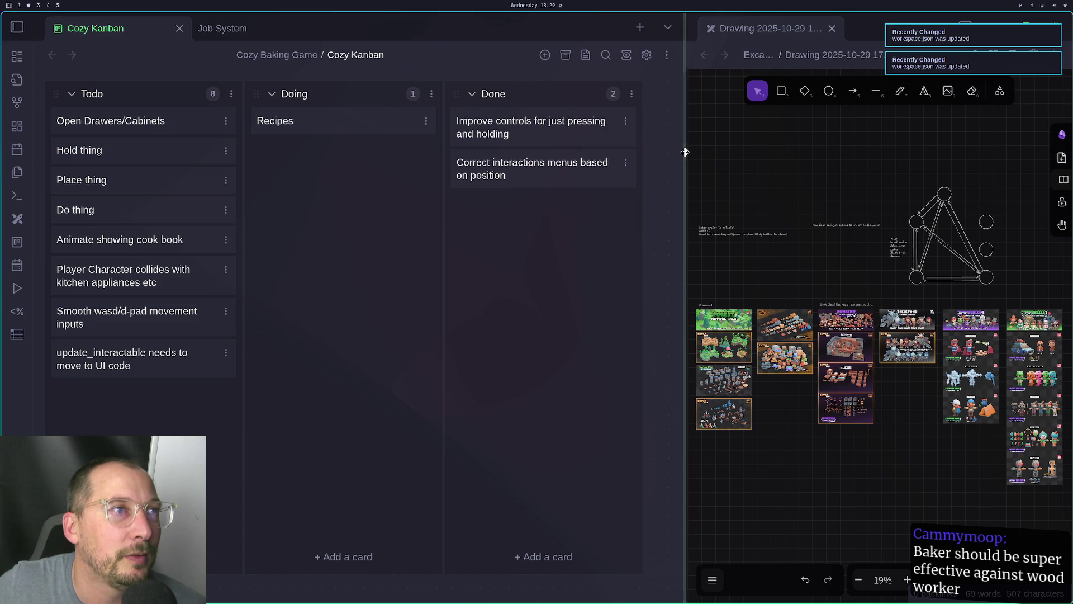
Add a new list named Scope-a-tron 9000 after the Done list
left_click(545, 55)
type("Fea")
type("tur")
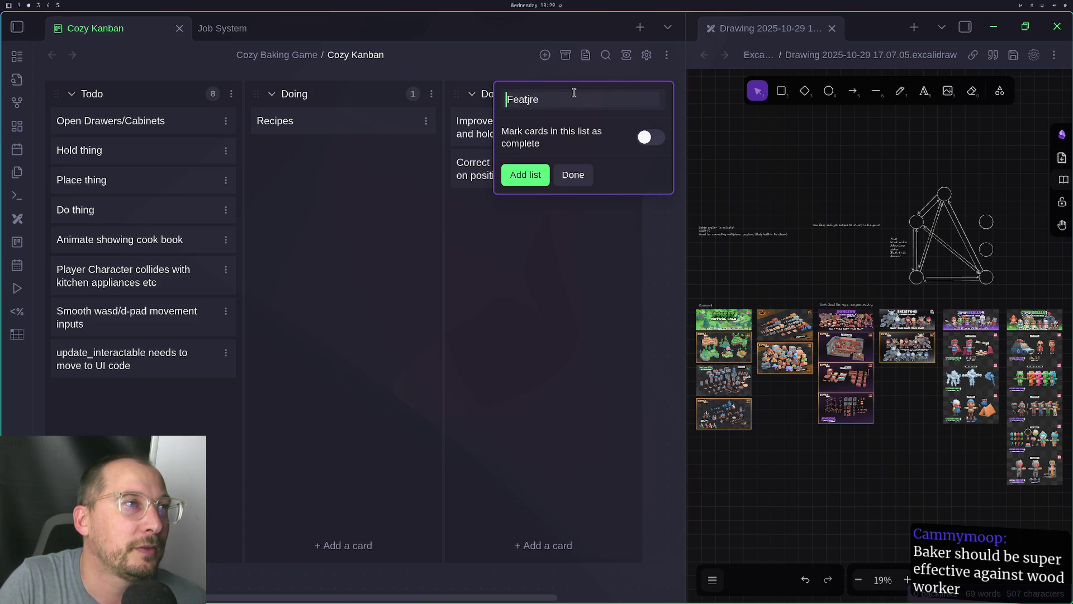
key("BackSpace")
key("BackSpace")
key("BackSpace")
key("BackSpace")
type("Scope")
key("BackSpace")
key("BackSpace")
type("pe")
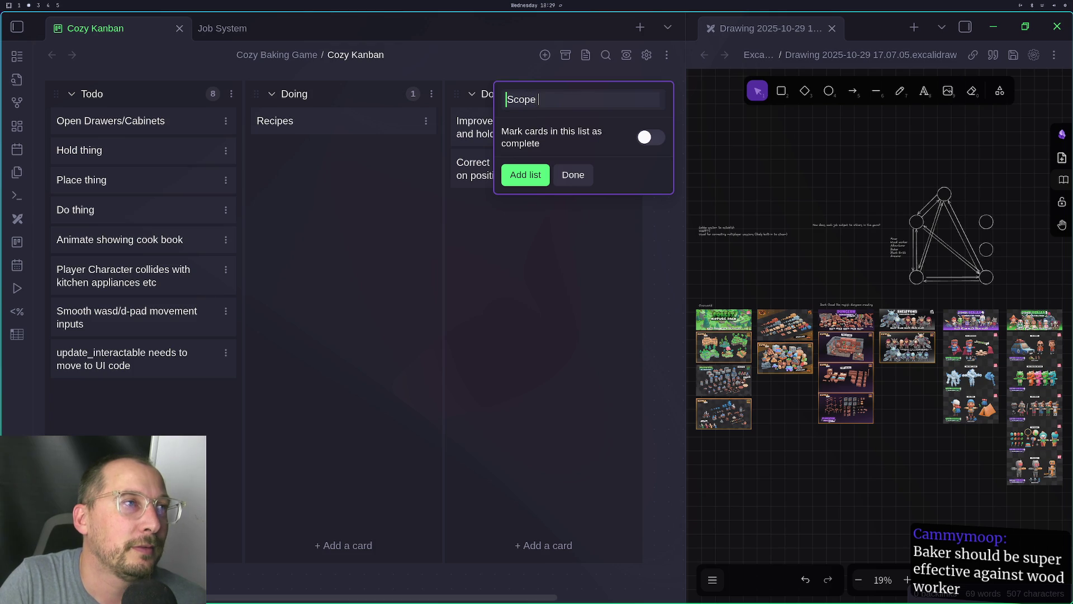
type("tron 9000-")
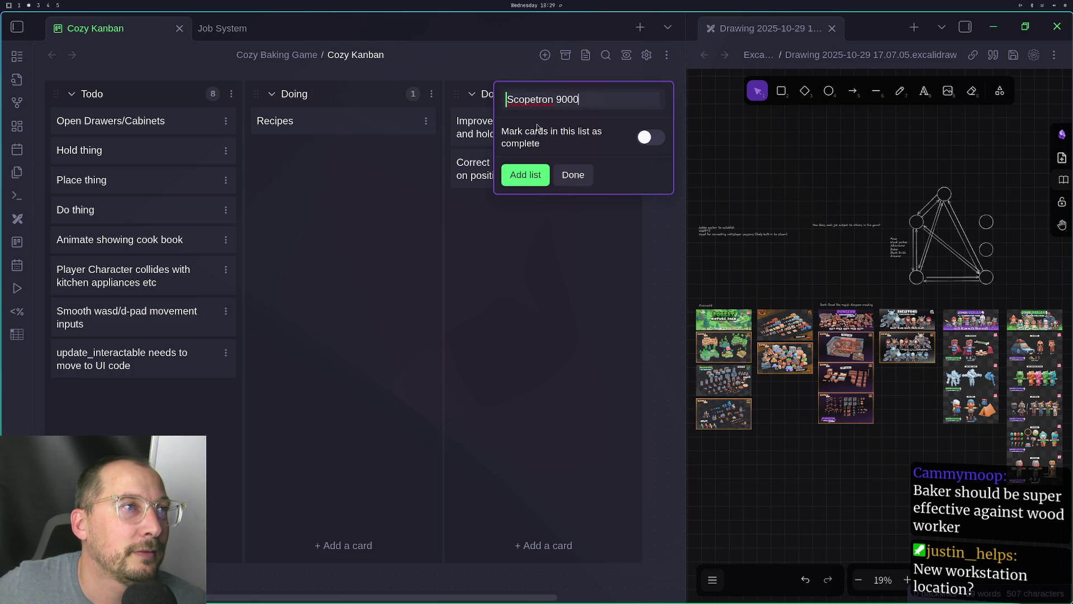
left_click(542, 106)
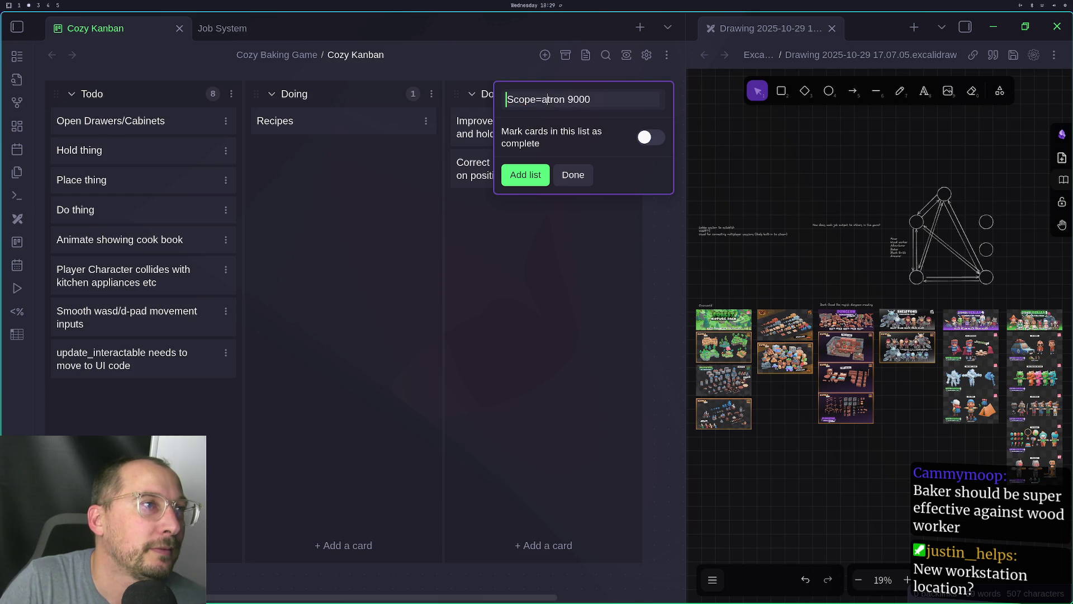
type("0")
key("BackSpace")
type("-a-")
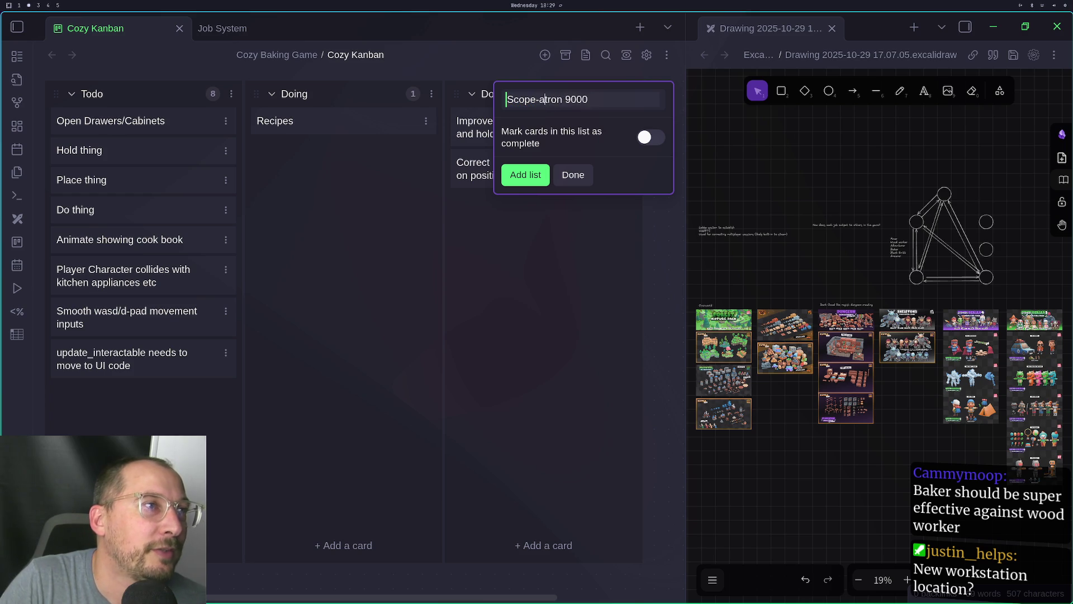
left_click(533, 178)
left_click(532, 259)
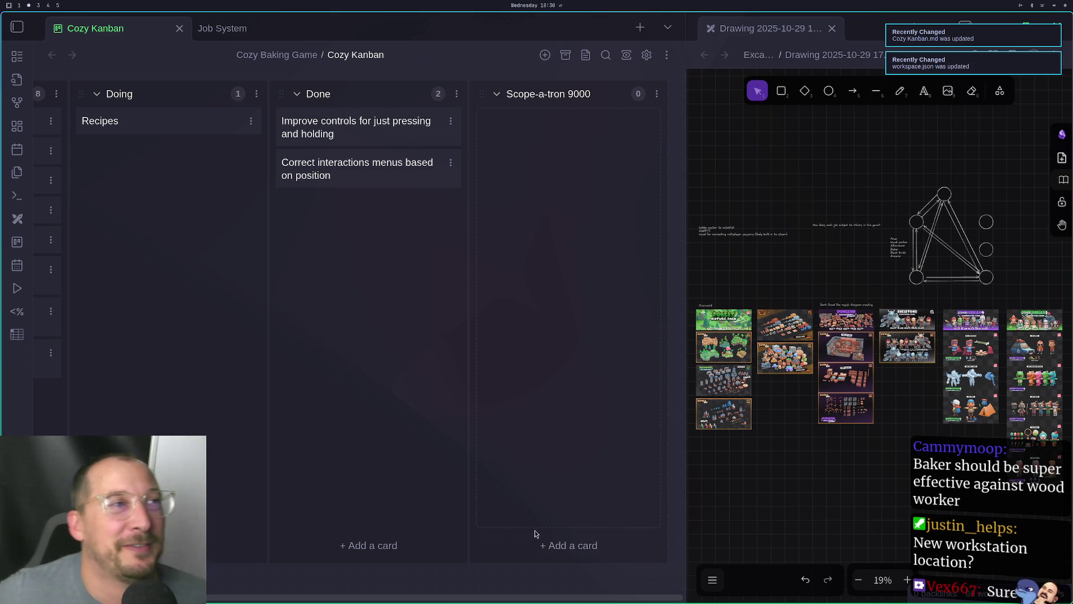
Rename the list title to Scope-A-Tron 9000 with capital A and T
double_click(552, 96)
left_click(554, 98)
key("BackSpace")
type("T")
key("BackSpace")
type("A")
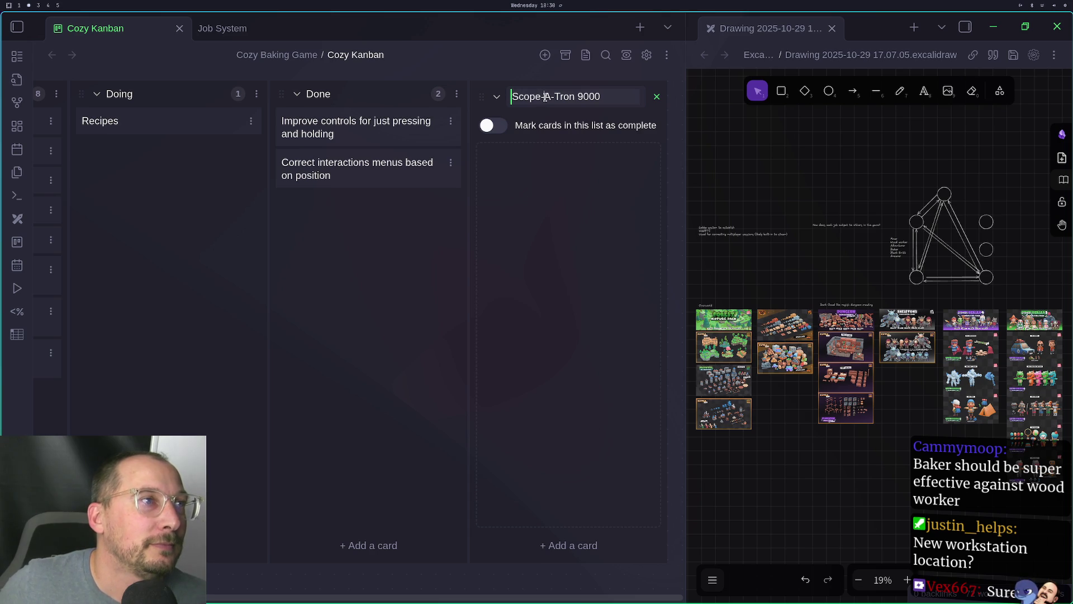
key("Return")
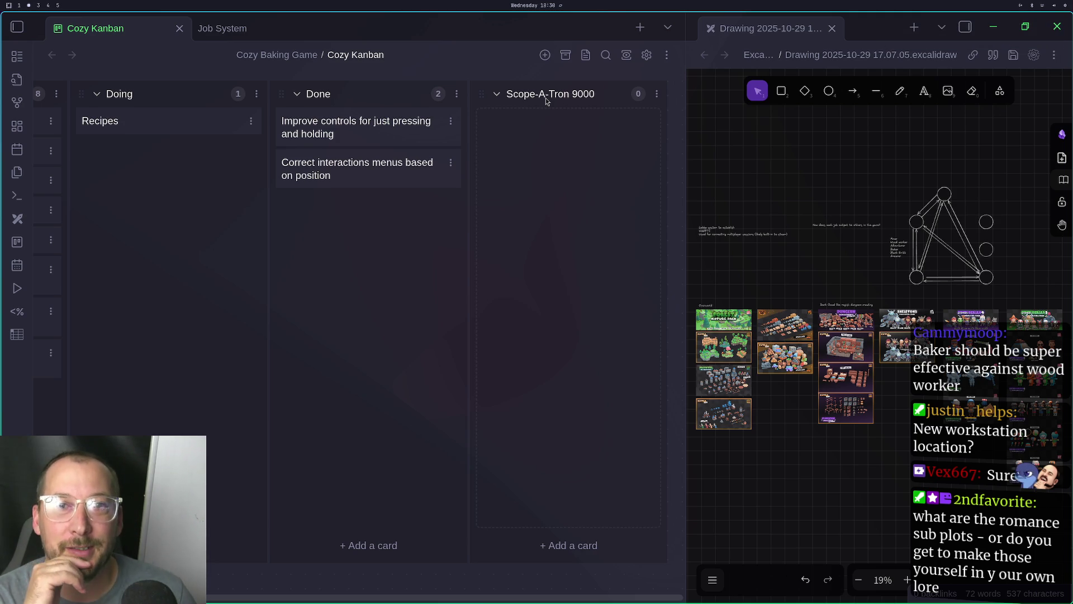
Switch desktops to the streaming and chat workspace
key("super+3")
key("super+2")
key("super+1")
key("super+4")
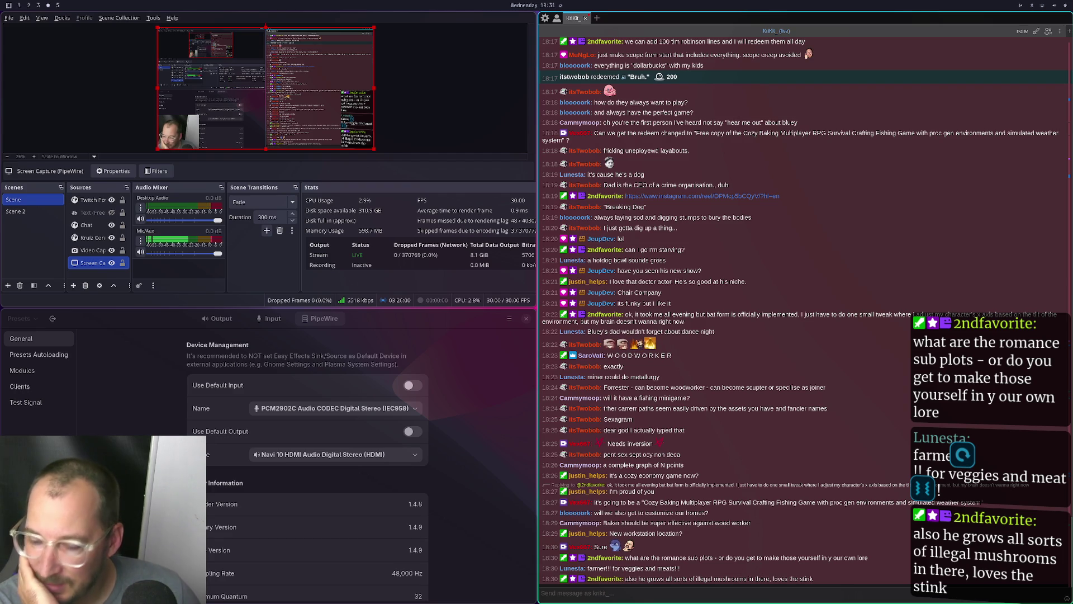
key("super+1")
key("super+2")
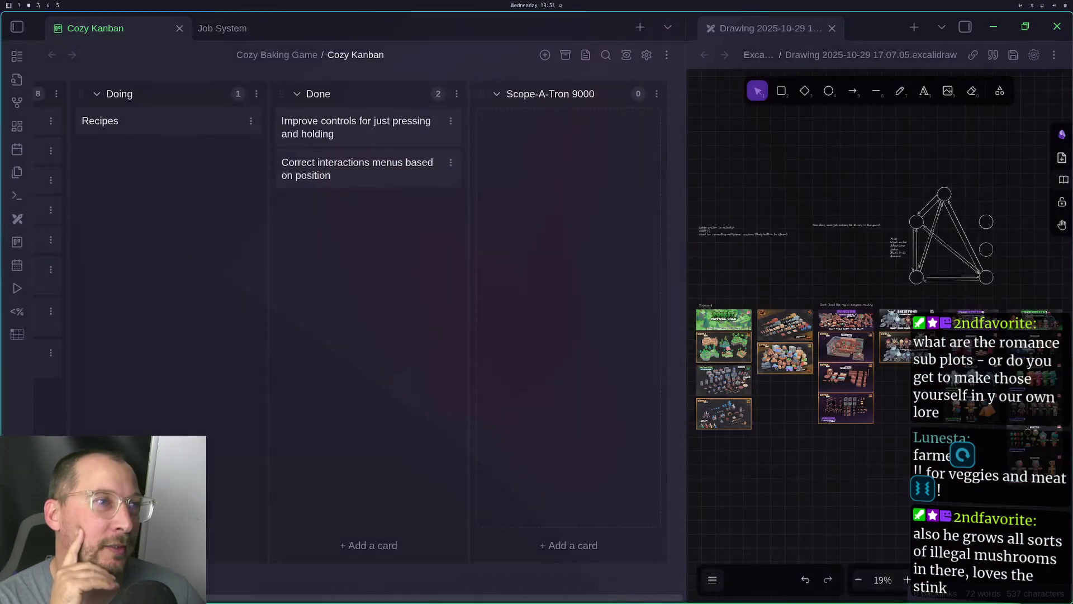
key("super+3")
key("super+4")
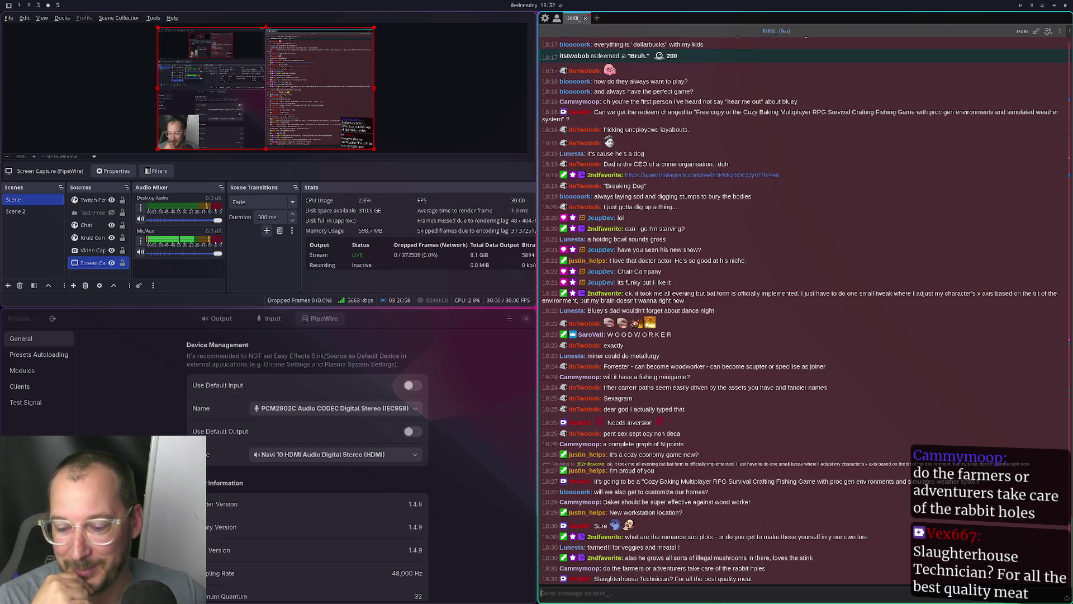
key("super+2")
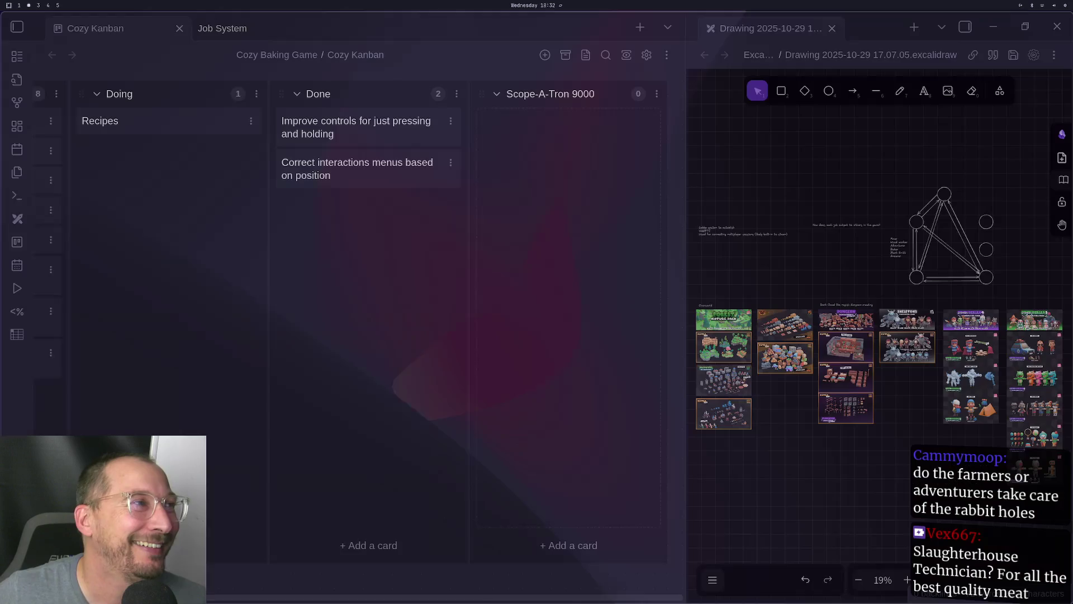
left_click(557, 556)
Enter Fishing as the new card's title and save it
type("Fisho")
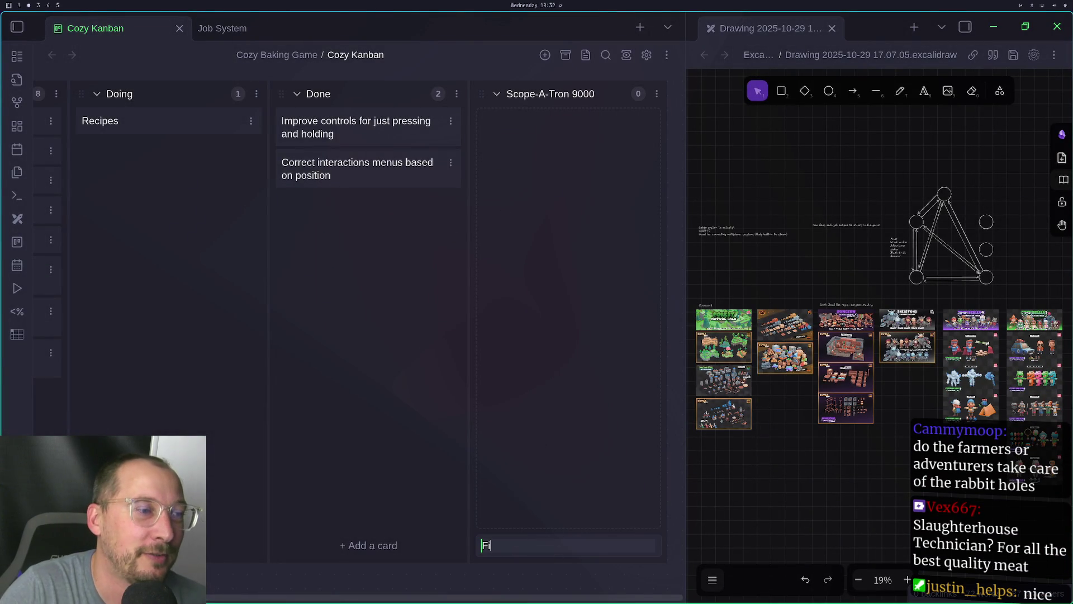
key("BackSpace")
type("hing")
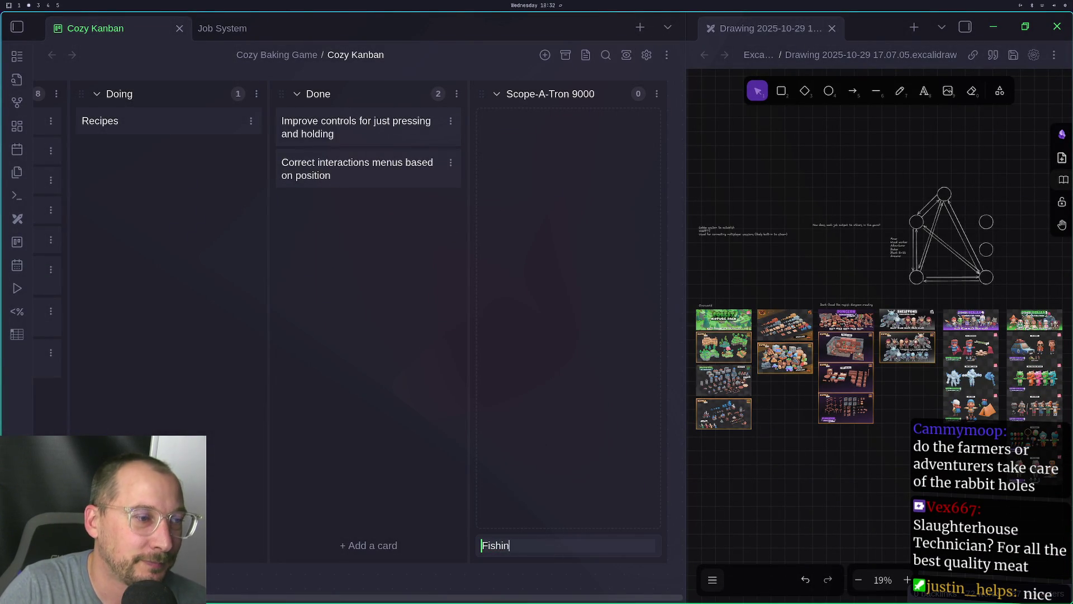
key("Return")
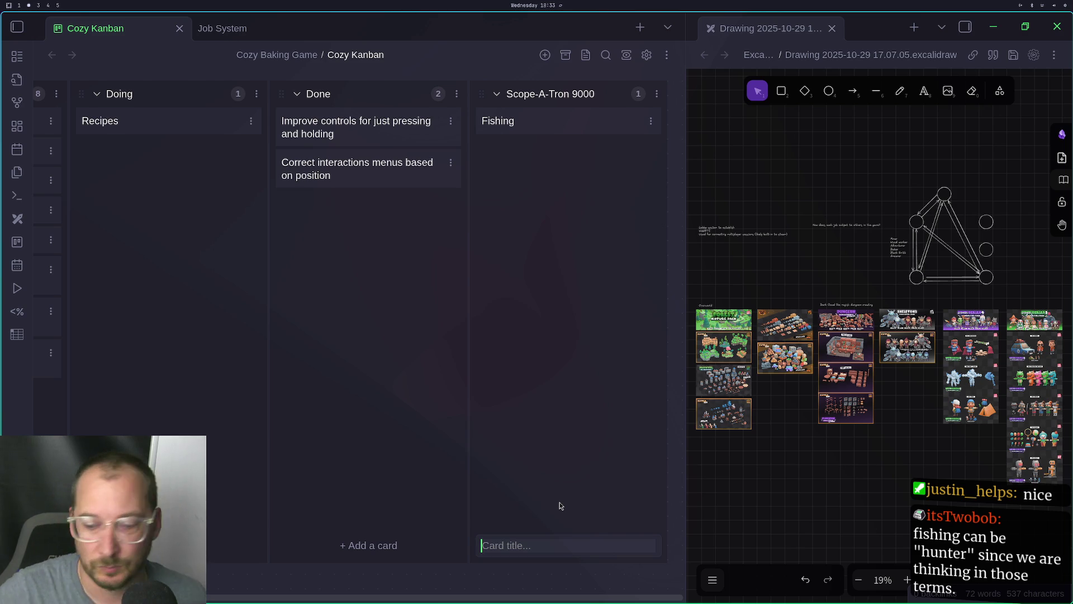
Add a second card named Farming to the Scope-A-Tron 9000 list
type("Farming")
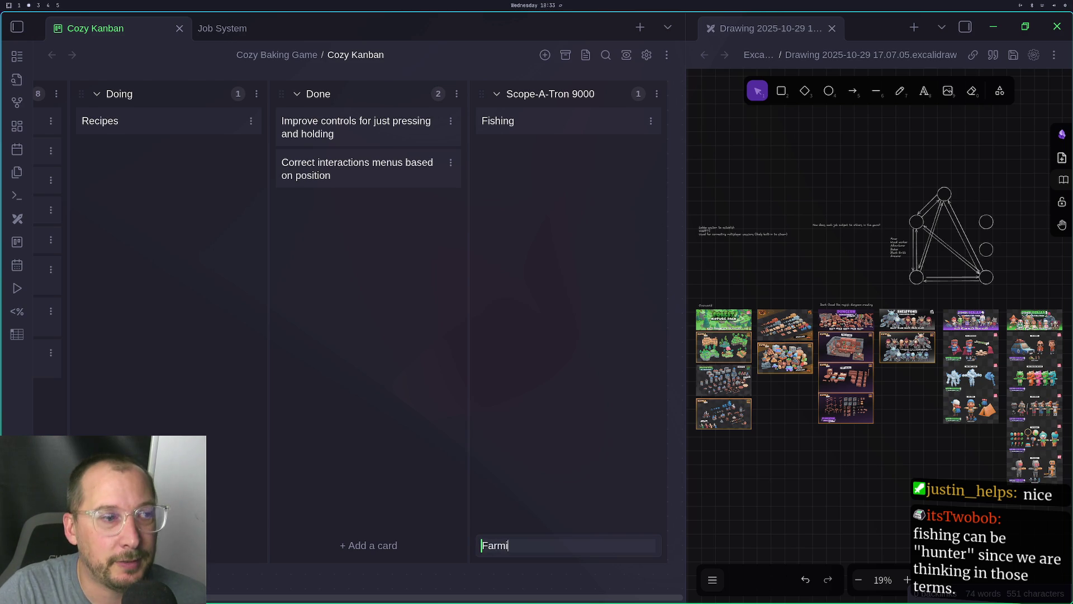
key("shift+Return")
key("Return")
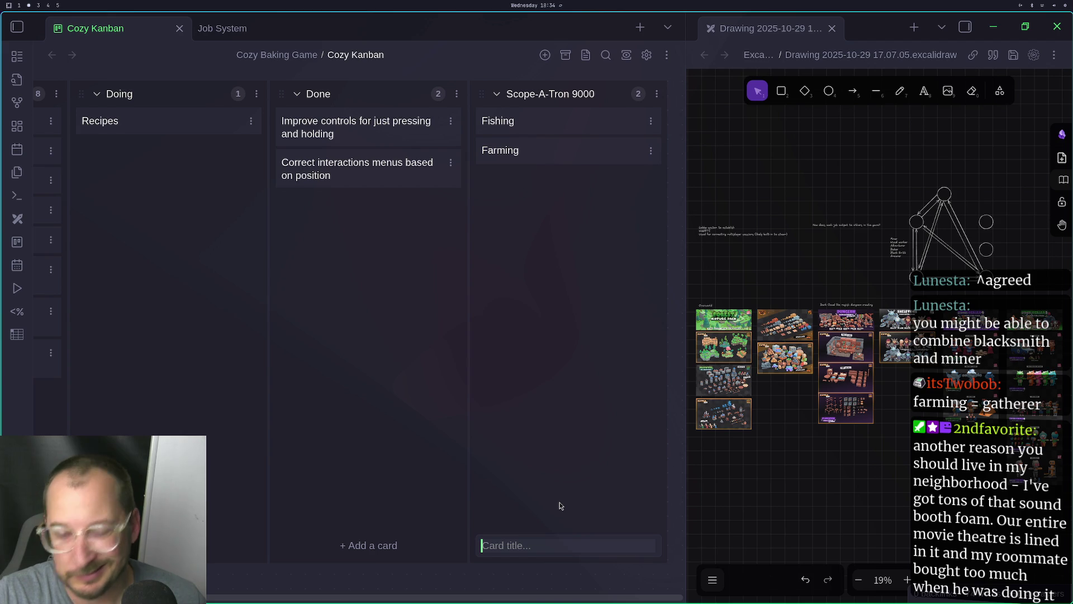
Cycle through the desktop workspaces and return to the notes workspace
key("super+1")
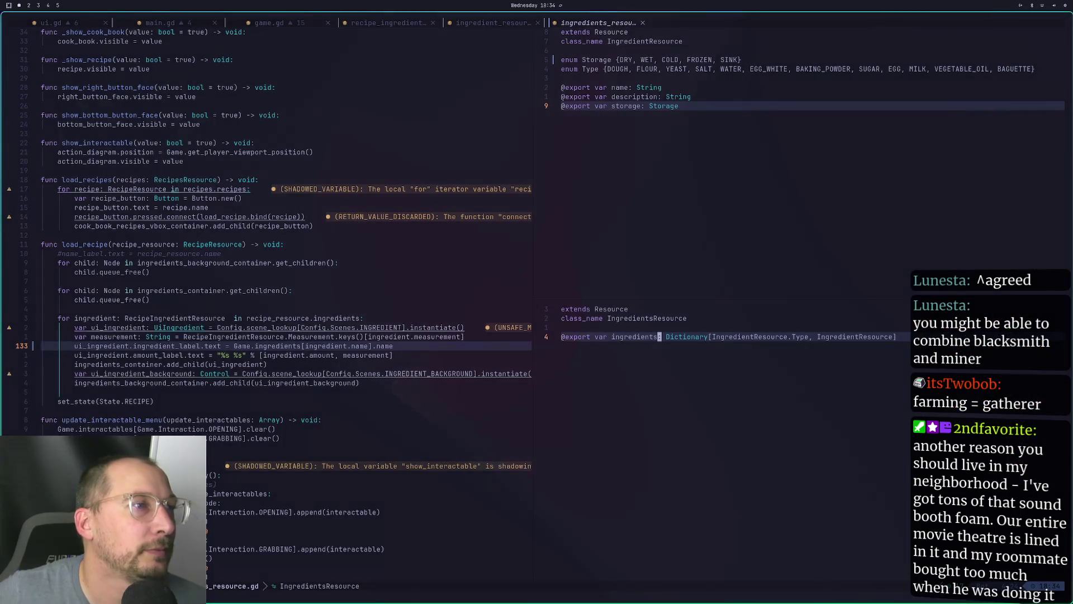
key("super+2")
key("super+3")
key("super+2")
key("super+1")
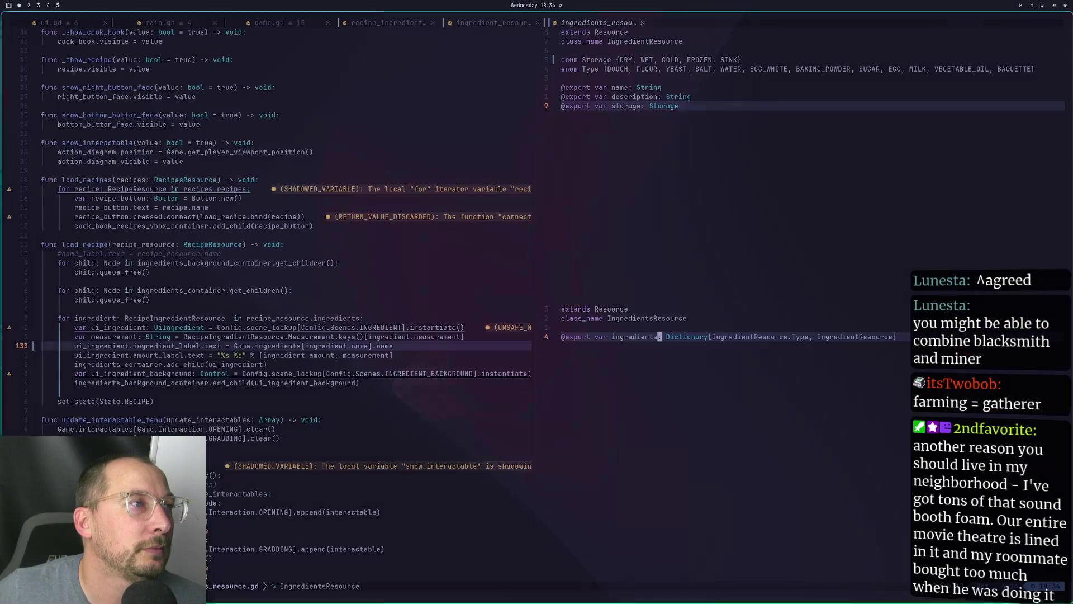
key("super+2")
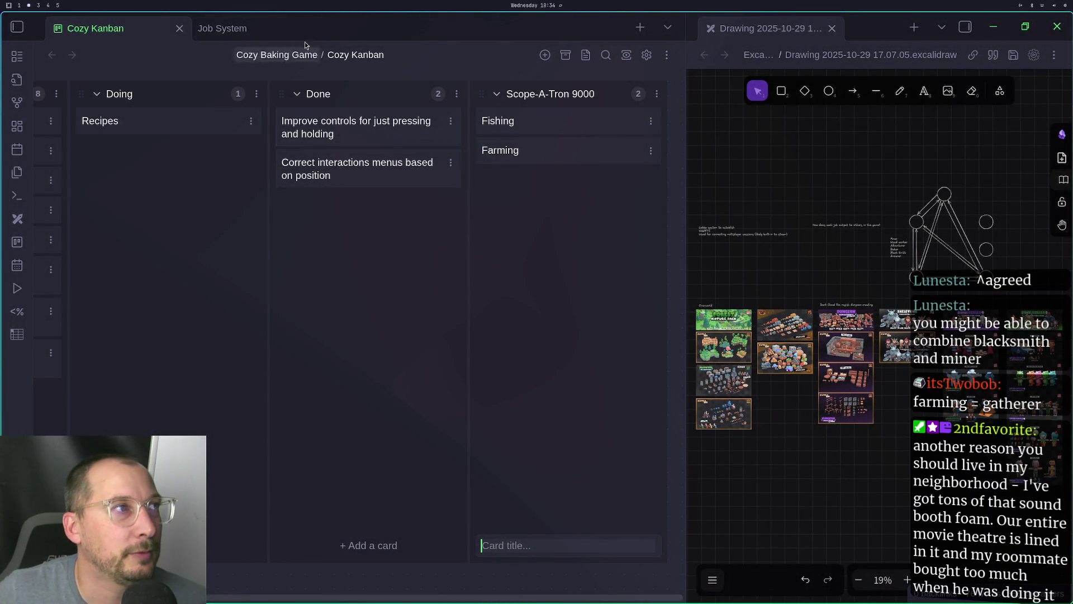
In the Job System table, merge the Black Smith header into Miner as Black Smith / Miner
left_click(234, 32)
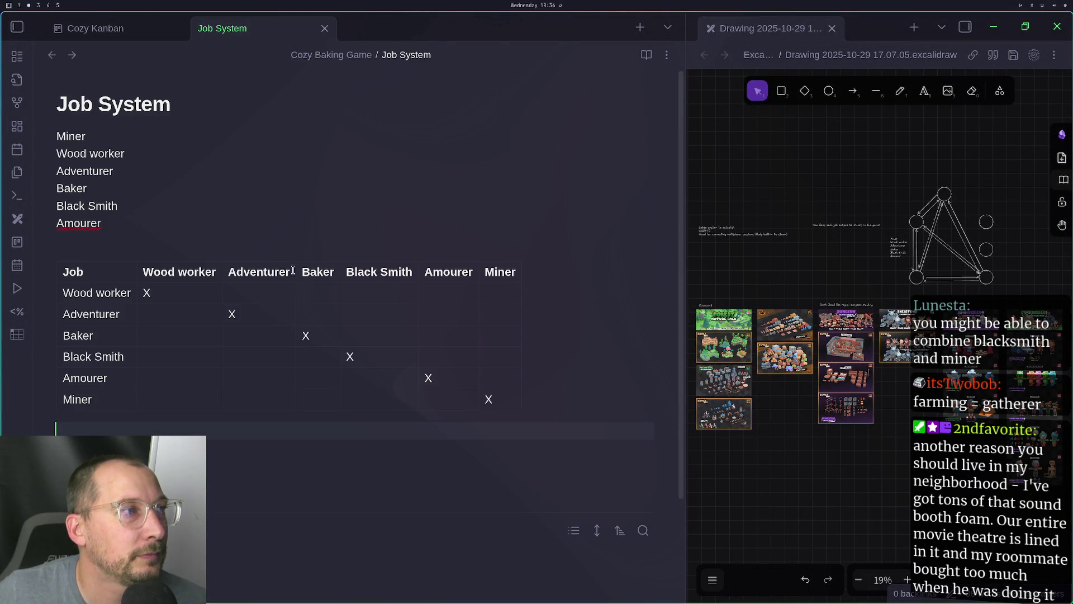
double_click(374, 273)
key("ctrl+c")
key("BackSpace")
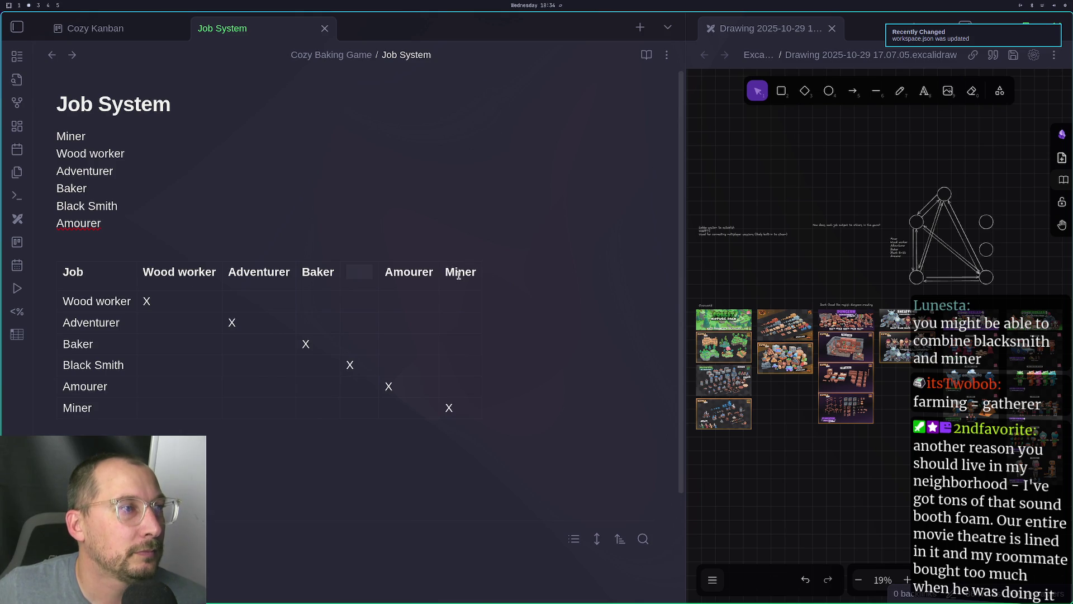
left_click(445, 272)
key("ctrl+v")
type("/")
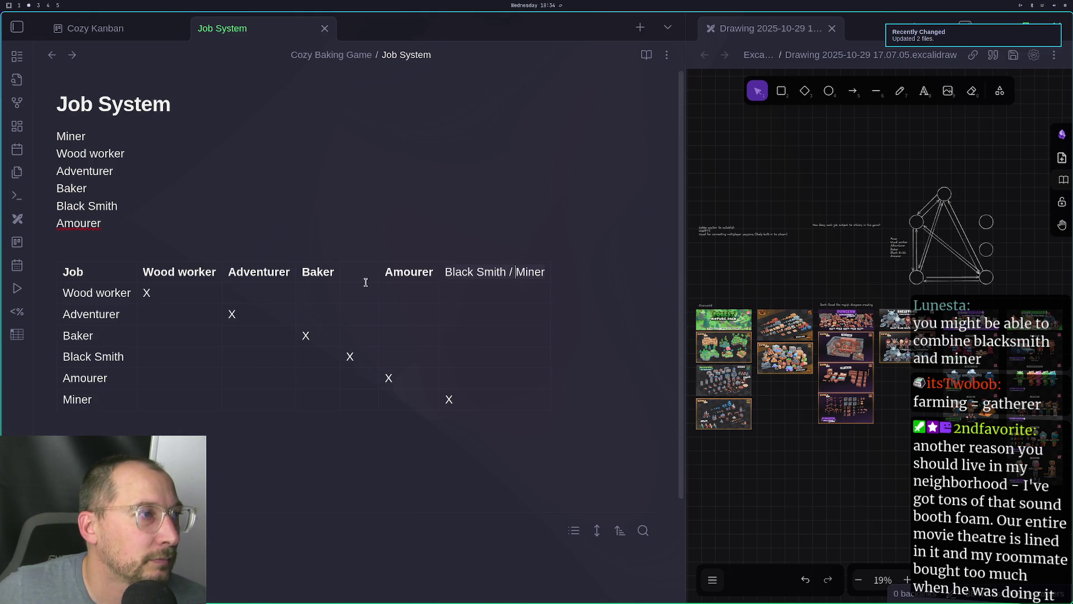
Merge the Black Smith row label into the Miner row as Black Smith / Miner
triple_click(83, 357)
key("ctrl+x")
left_click(89, 394)
key("ctrl+v")
type("/")
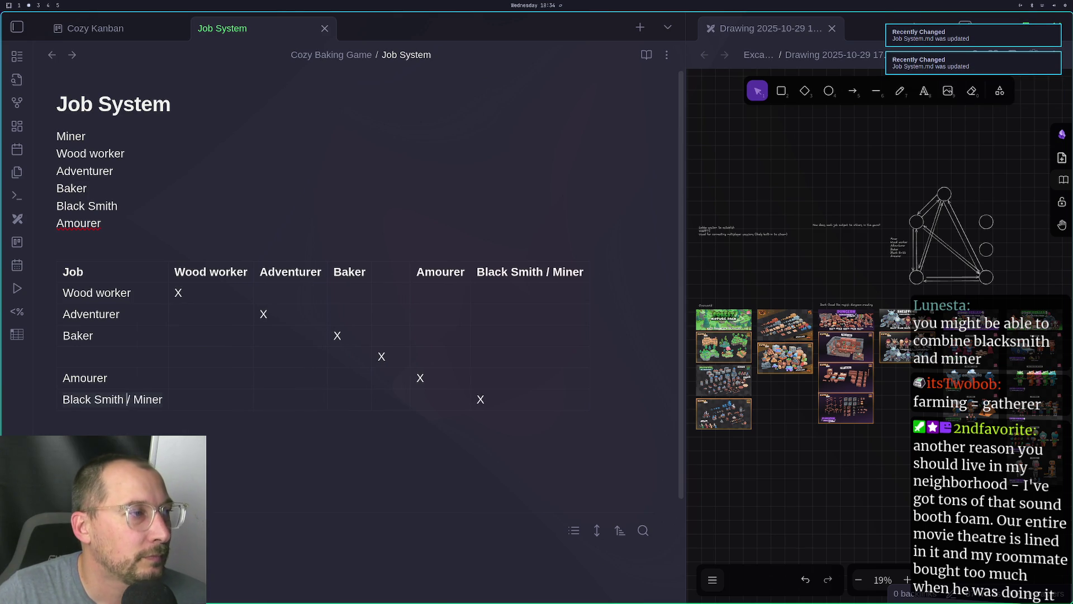
left_click(216, 467)
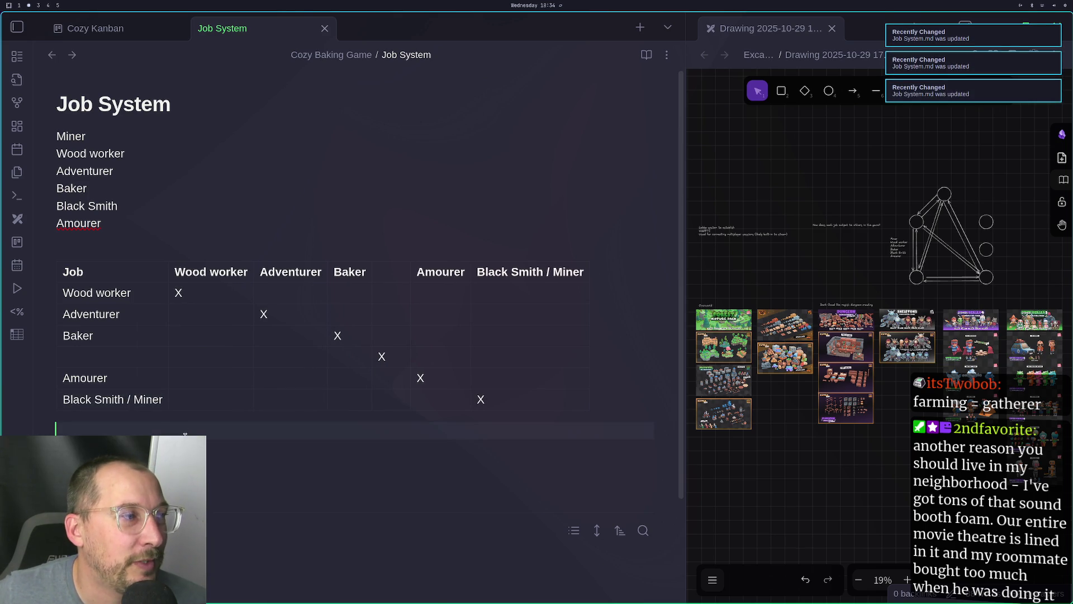
left_click(157, 401)
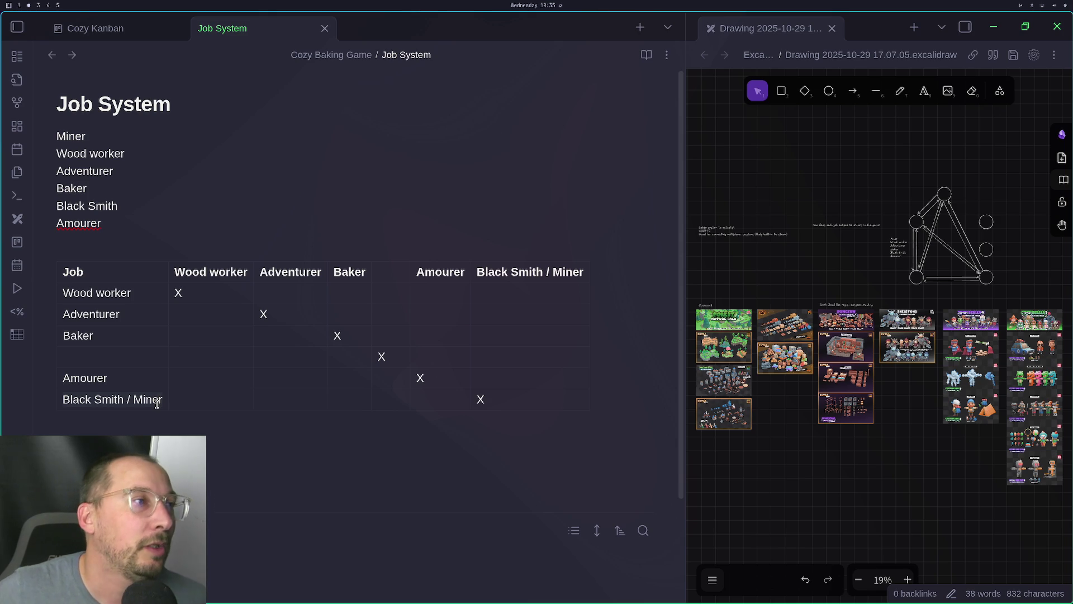
Fill the empty header and fourth-row label with Farmer / Gather, and rename Baker to Chef
left_click(386, 273)
type("Far")
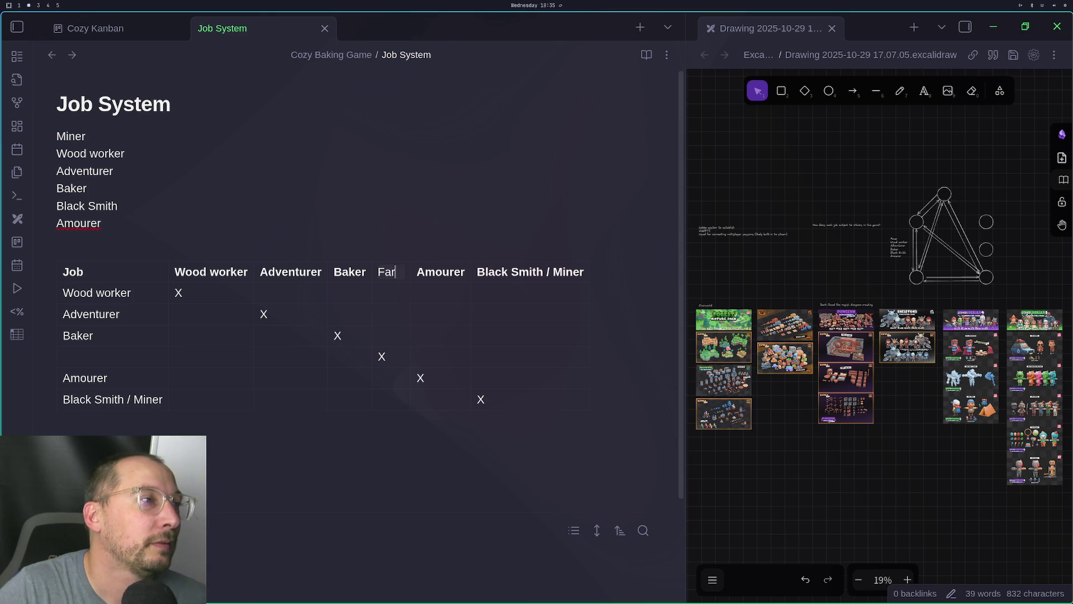
type("mer/")
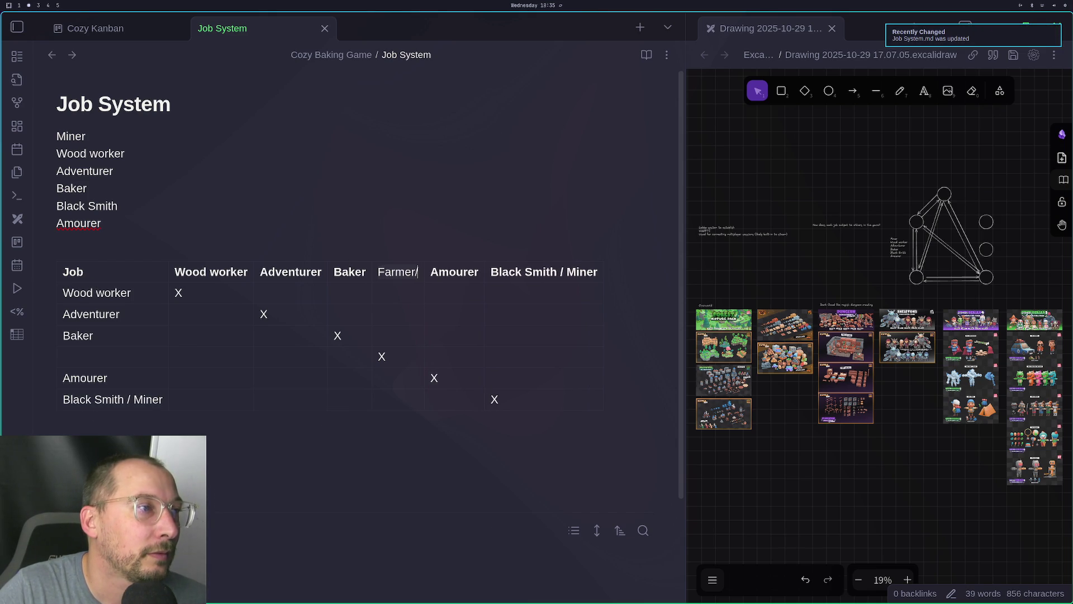
type("Gather")
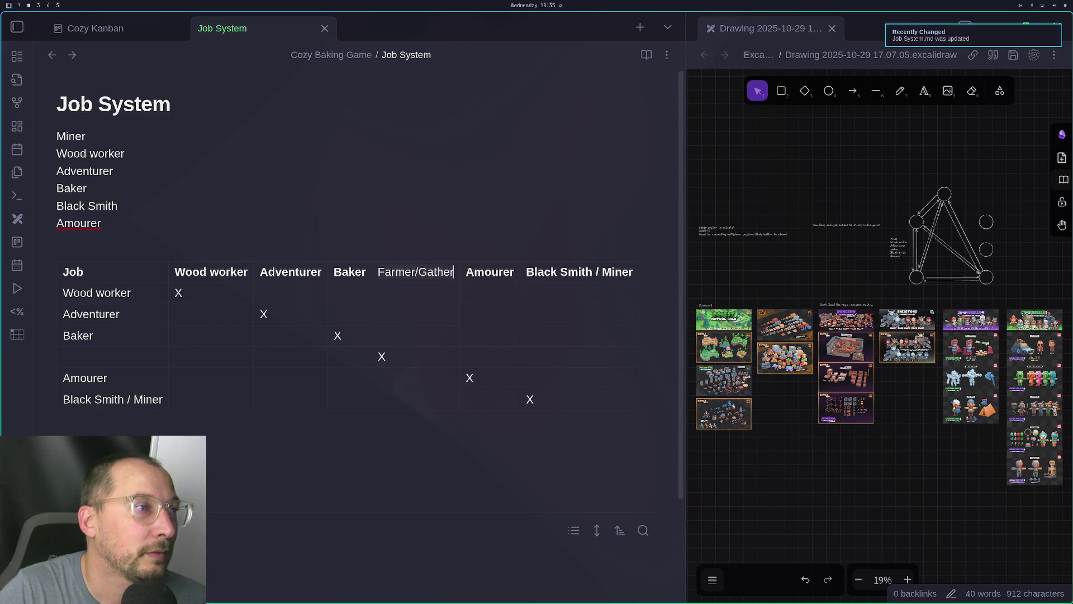
left_click(418, 271)
left_click(415, 271)
left_click(101, 356)
type("Farmer / Gather")
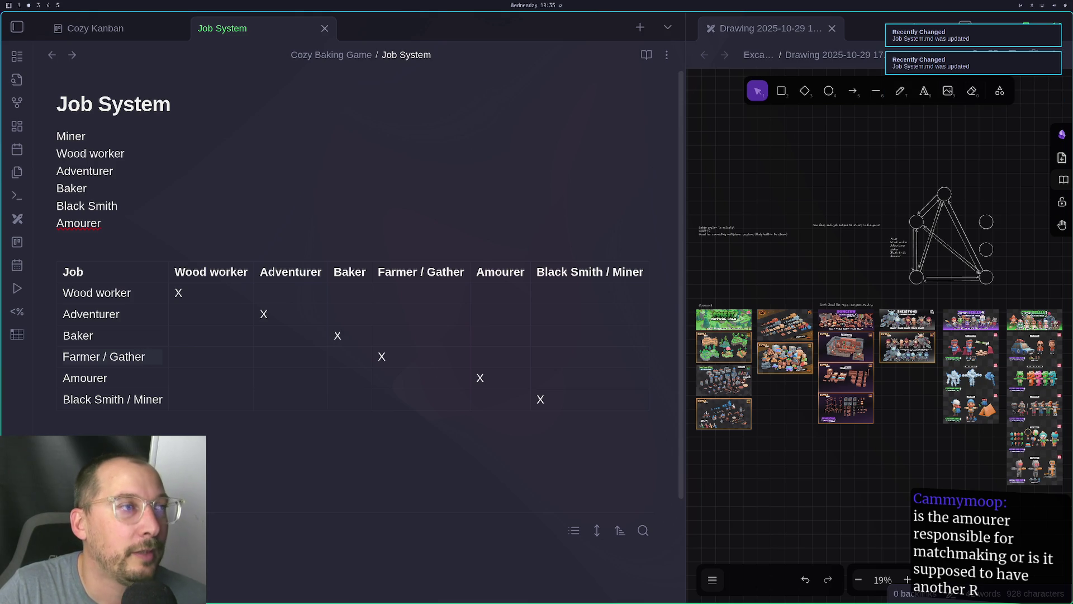
double_click(347, 272)
type("Chef")
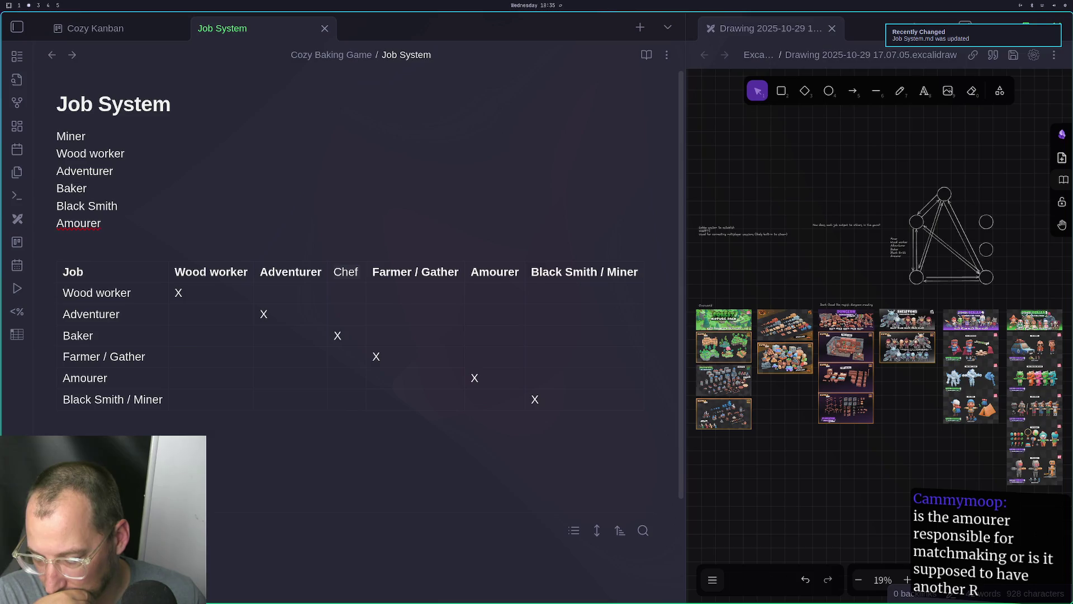
Correct the third column header from Chief back to Chef
left_click(346, 272)
type("i")
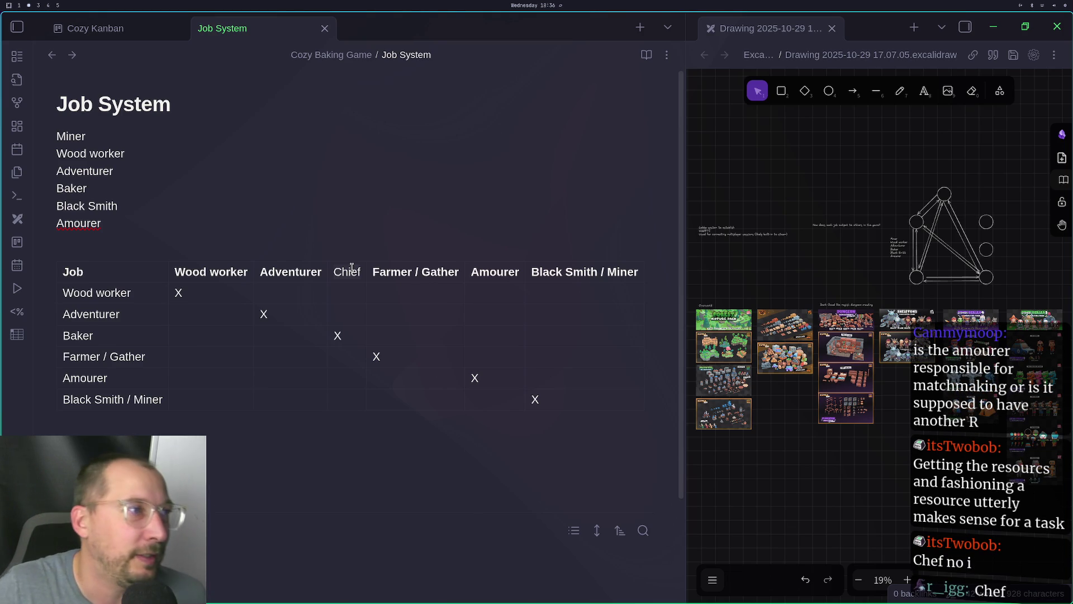
key("BackSpace")
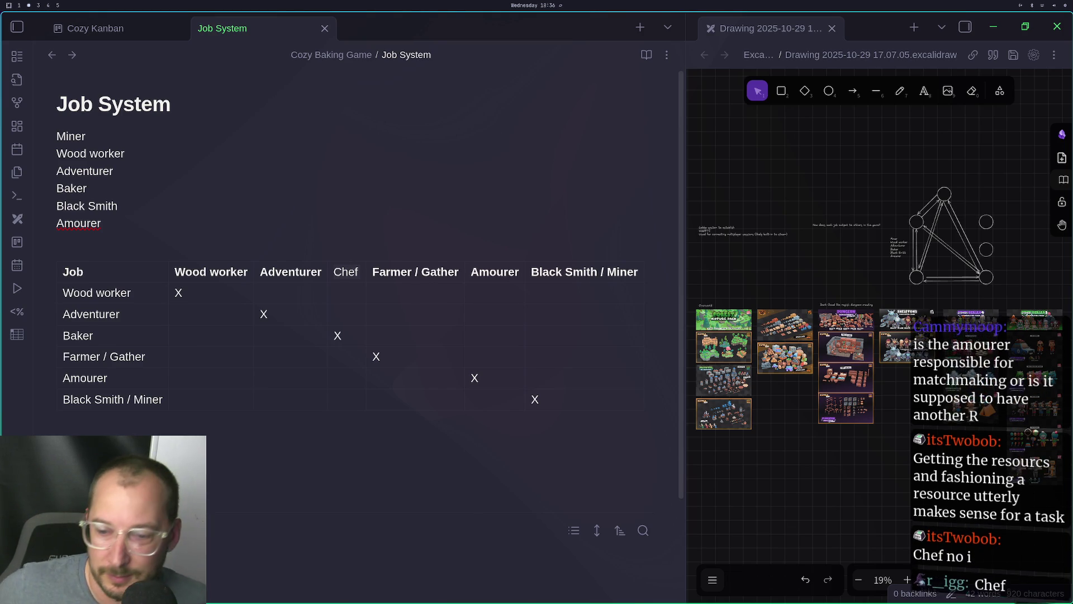
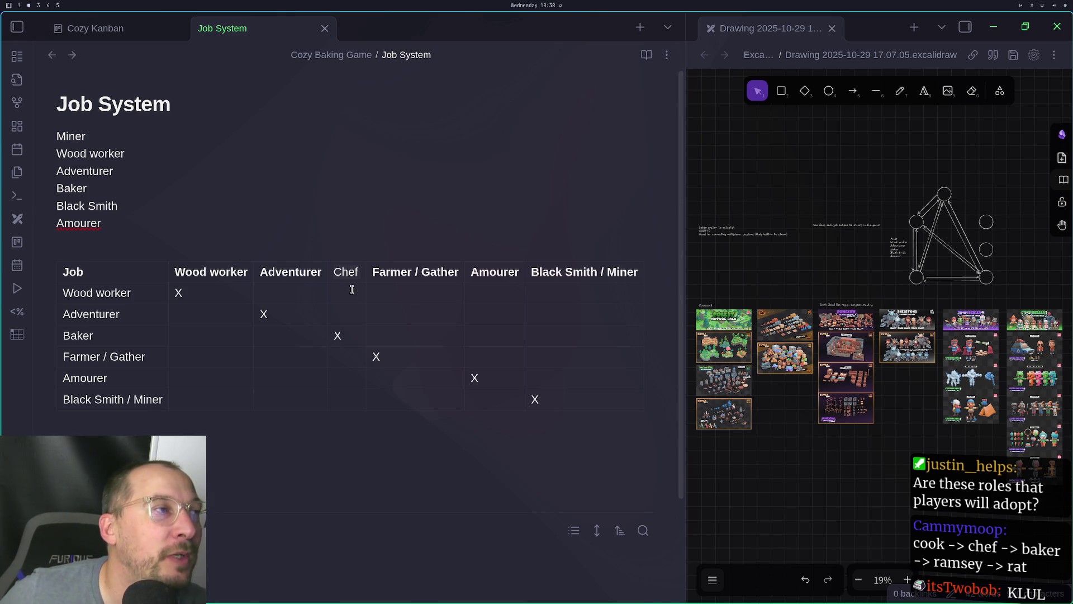
Select the Job column, then add and remove a blank line below Amourer
left_click(112, 257)
left_click(139, 237)
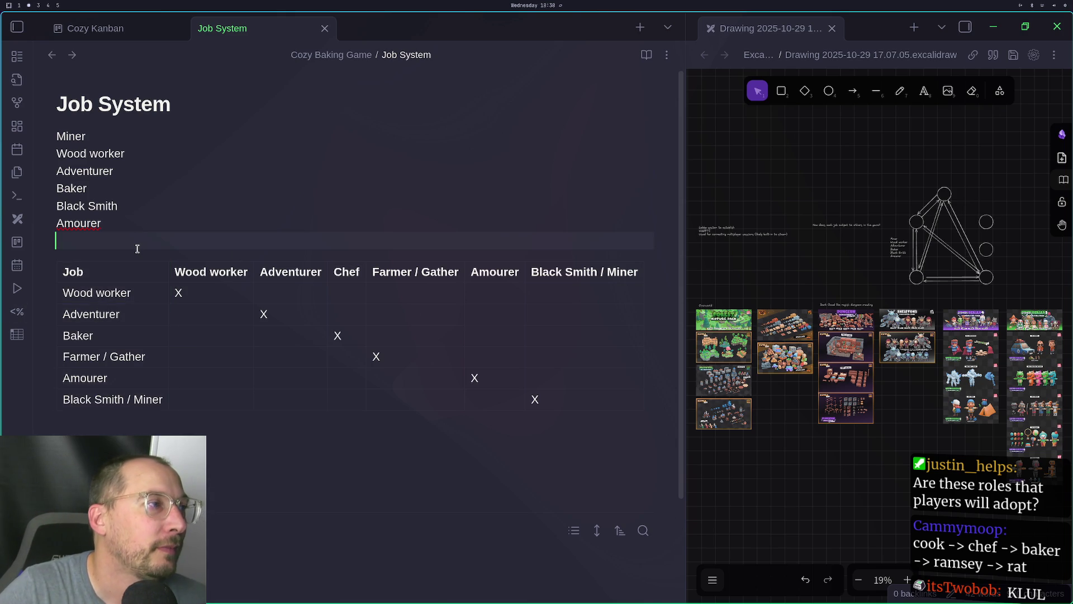
key("Return")
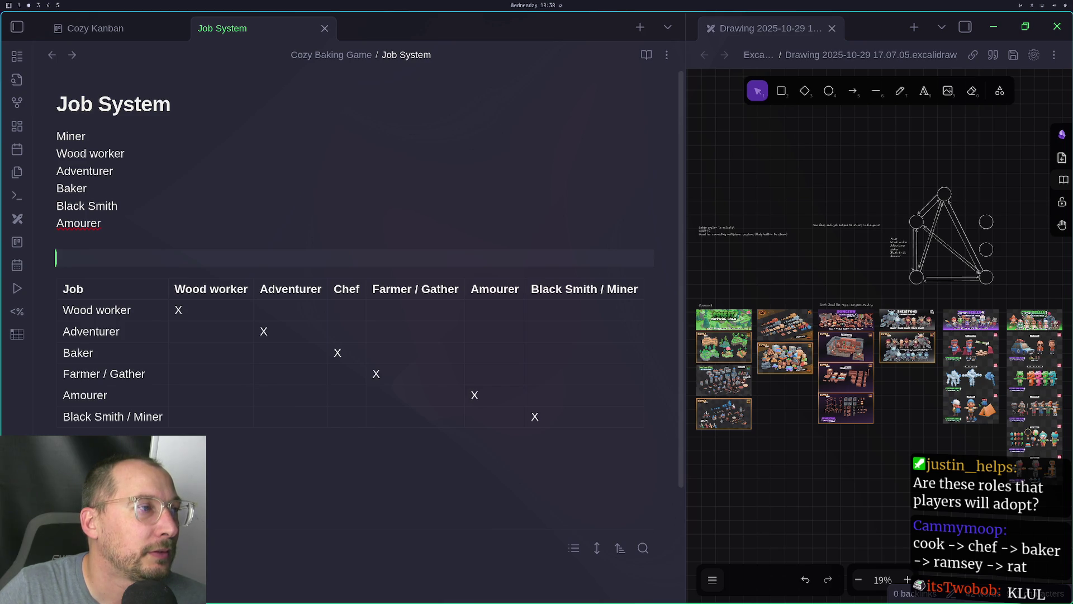
key("BackSpace")
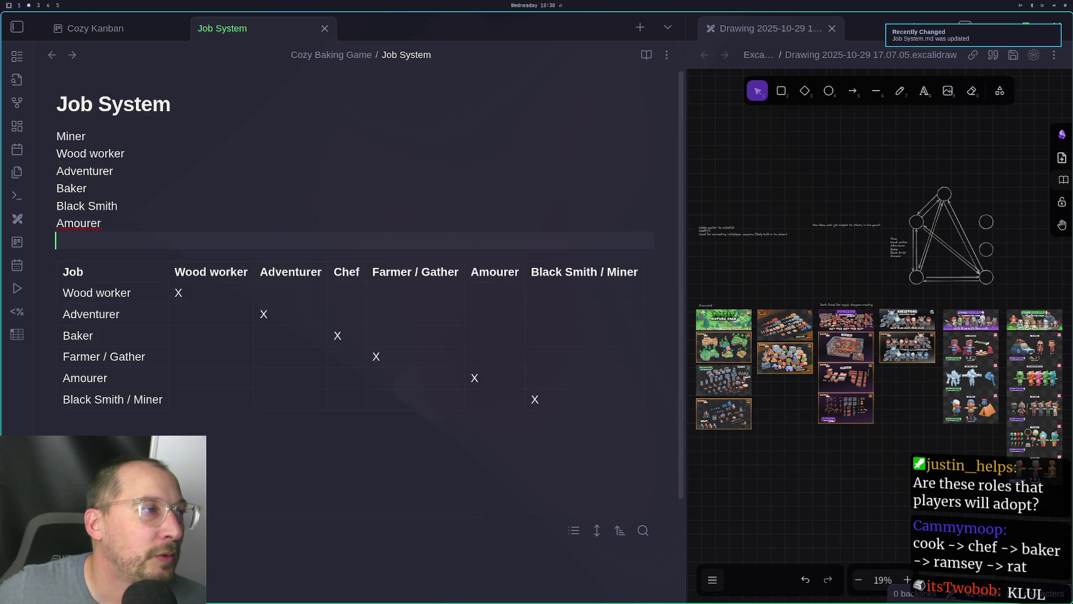
Step through the Wood worker and Adventurer cells of each job row in the table
left_click(207, 310)
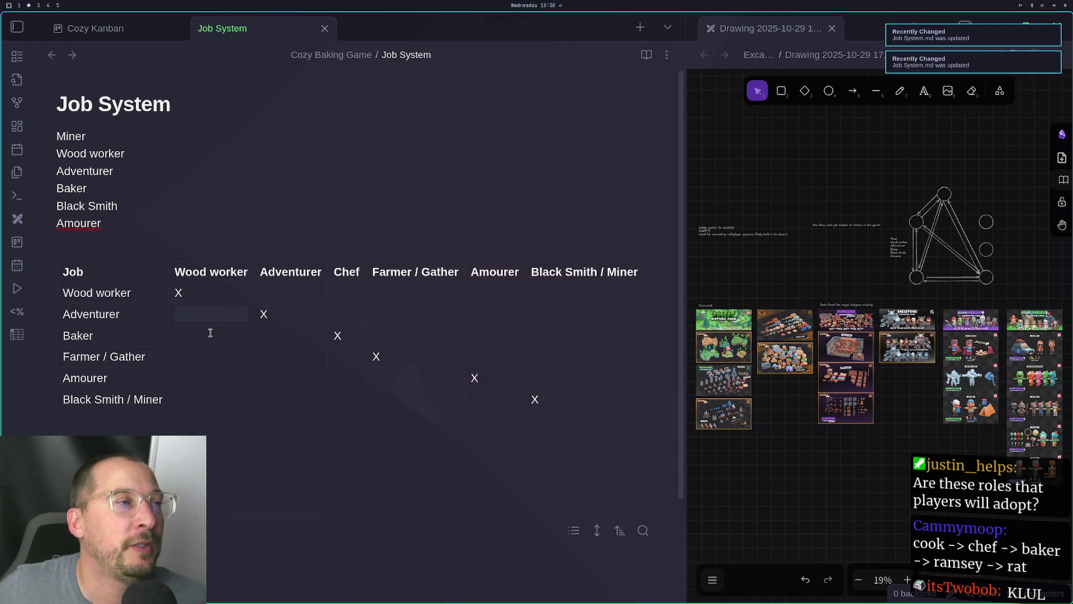
left_click(209, 335)
left_click(209, 354)
left_click(210, 377)
left_click(208, 396)
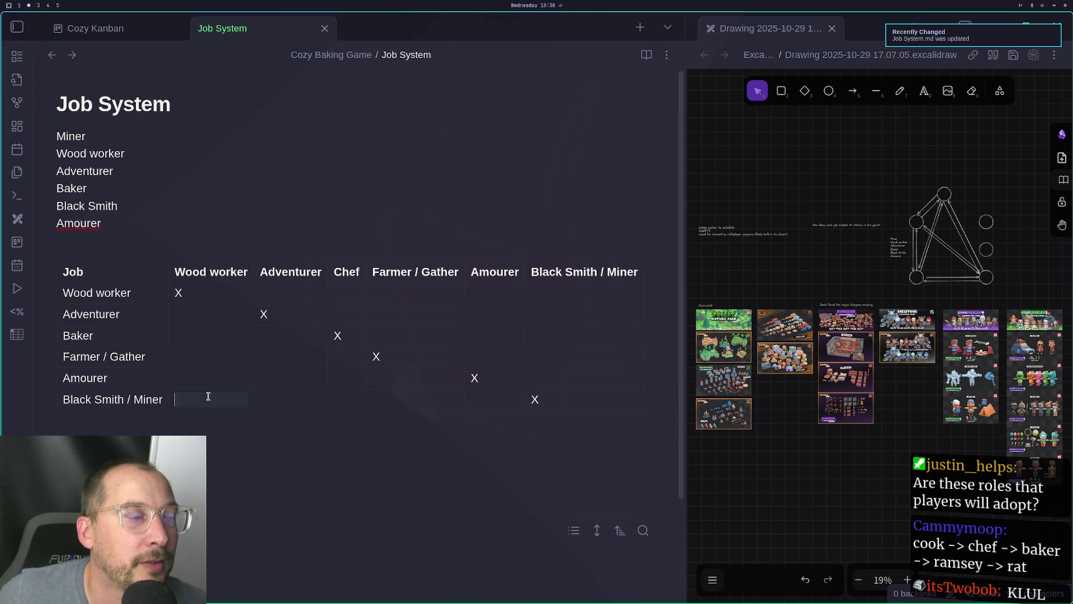
left_click(299, 290)
left_click(291, 322)
left_click(292, 335)
left_click(287, 360)
left_click(288, 380)
left_click(288, 392)
left_click(281, 282)
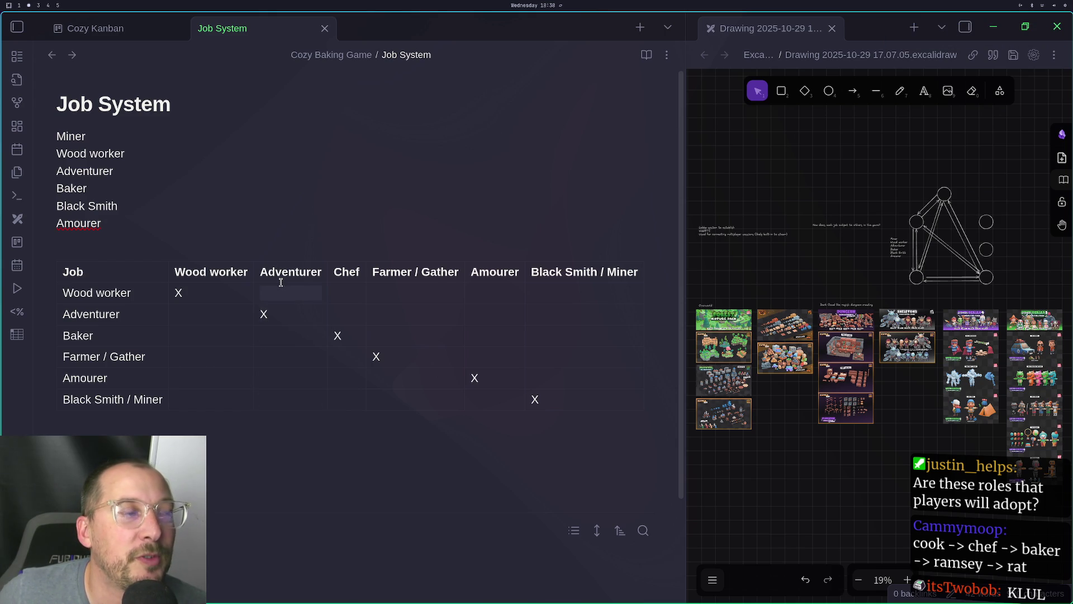
left_click(279, 337)
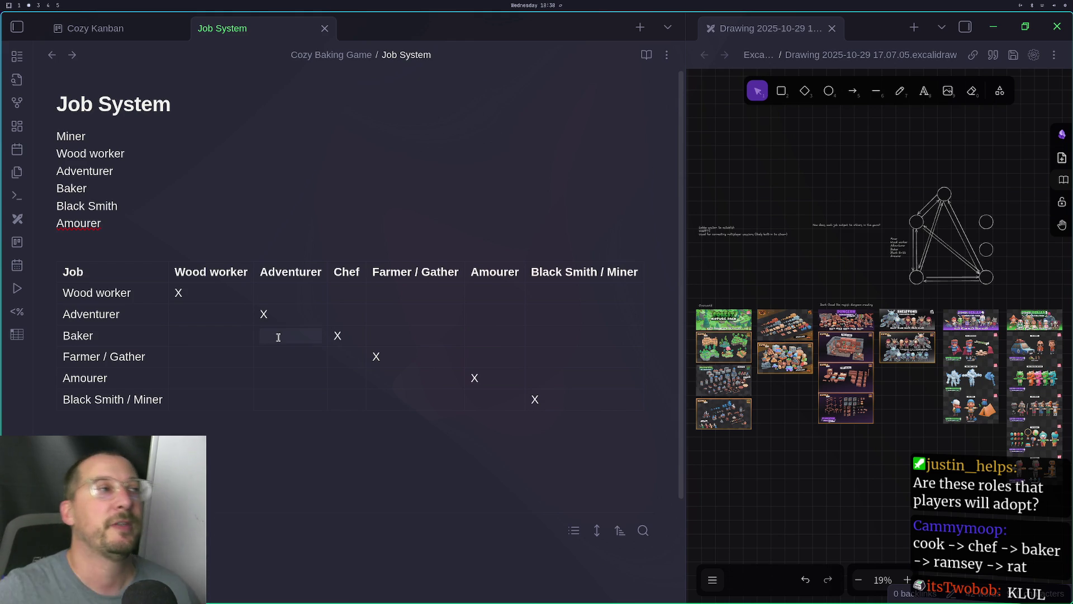
Replace 'Job' in the note title with 'Role', renaming it Role System
double_click(67, 104)
type("Rp;")
key("BackSpace")
key("BackSpace")
type("oel")
key("BackSpace")
key("BackSpace")
type("le")
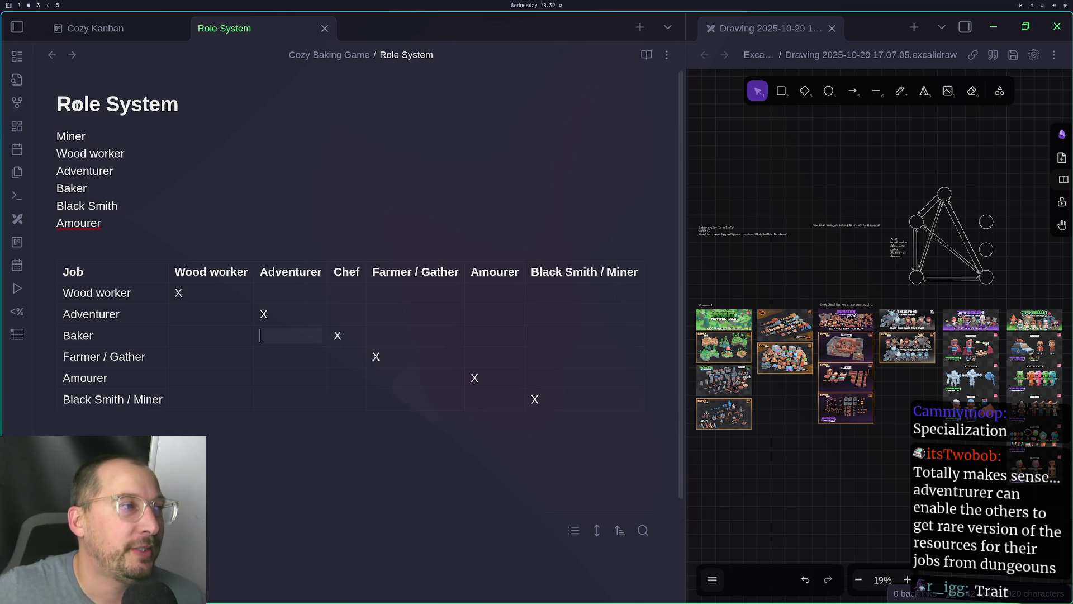
Select the table's X cells, apply Align center, then deselect
mouse_move(173, 286)
left_mouse_down()
mouse_move(563, 383)
mouse_move(561, 403)
left_mouse_up()
right_click(561, 349)
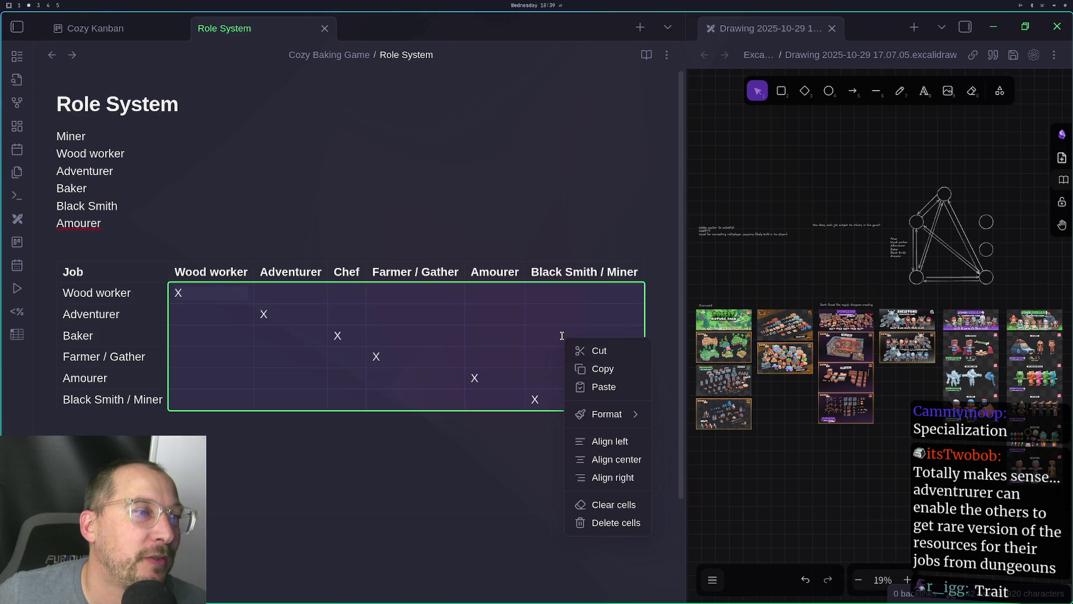
left_click(615, 461)
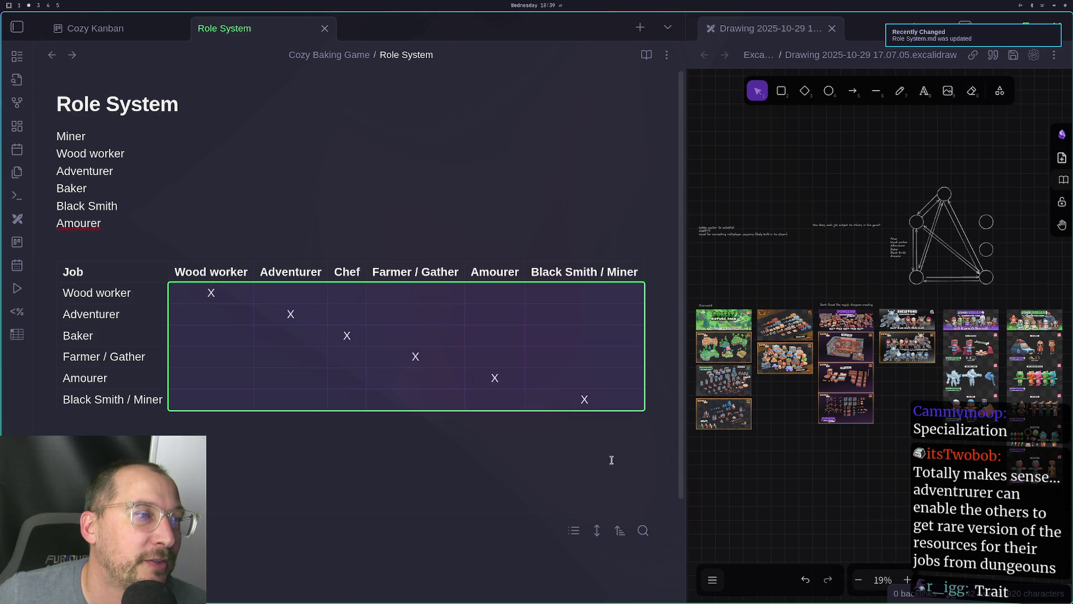
left_click(366, 440)
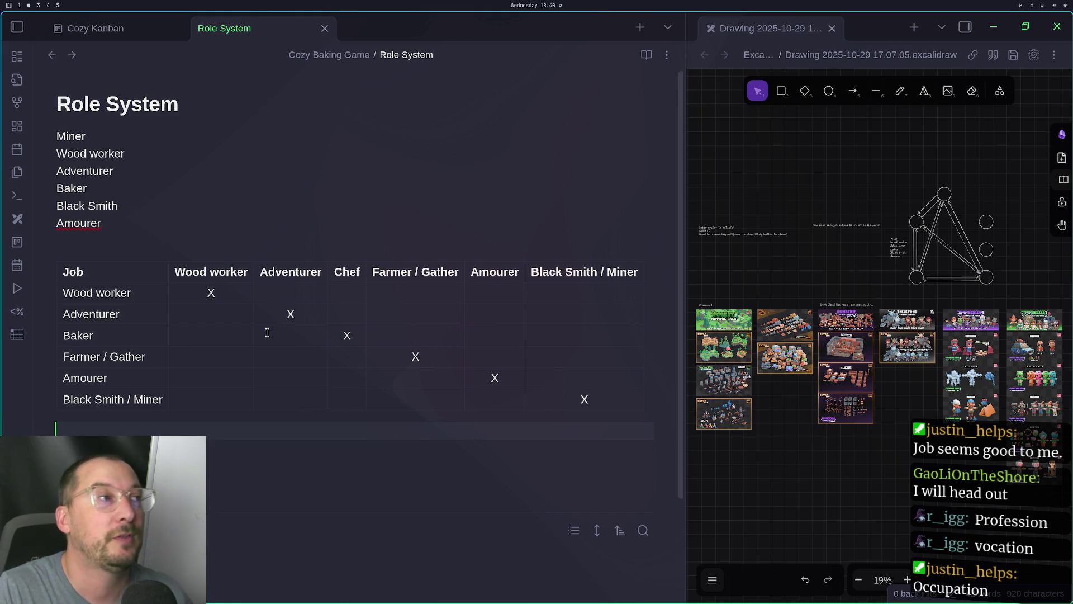
Insert a new empty first line above Miner
left_click(194, 103)
key("shift+Home")
key("End")
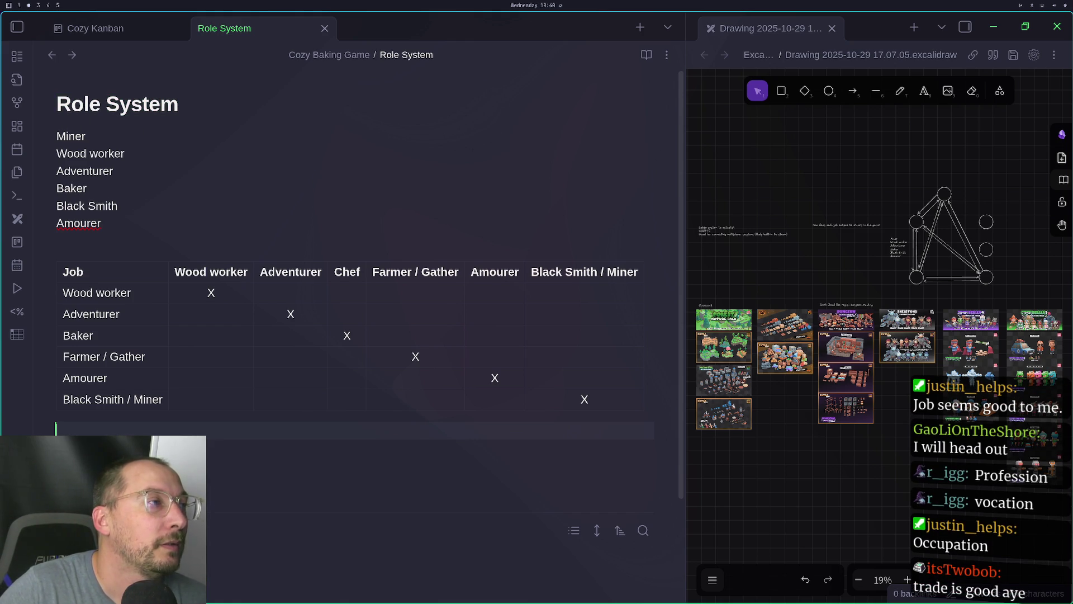
left_click(58, 137)
key("Return")
key("Up")
Type 'Job, Occupation, Trade, Role, Profession' on the new line
type("Job, Occupati")
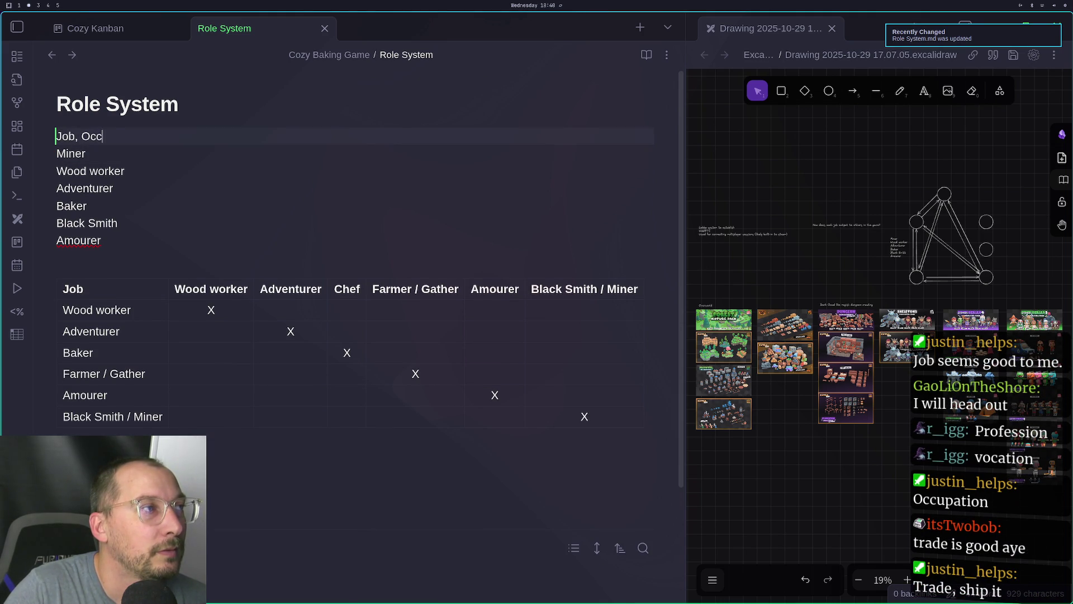
type("on, ")
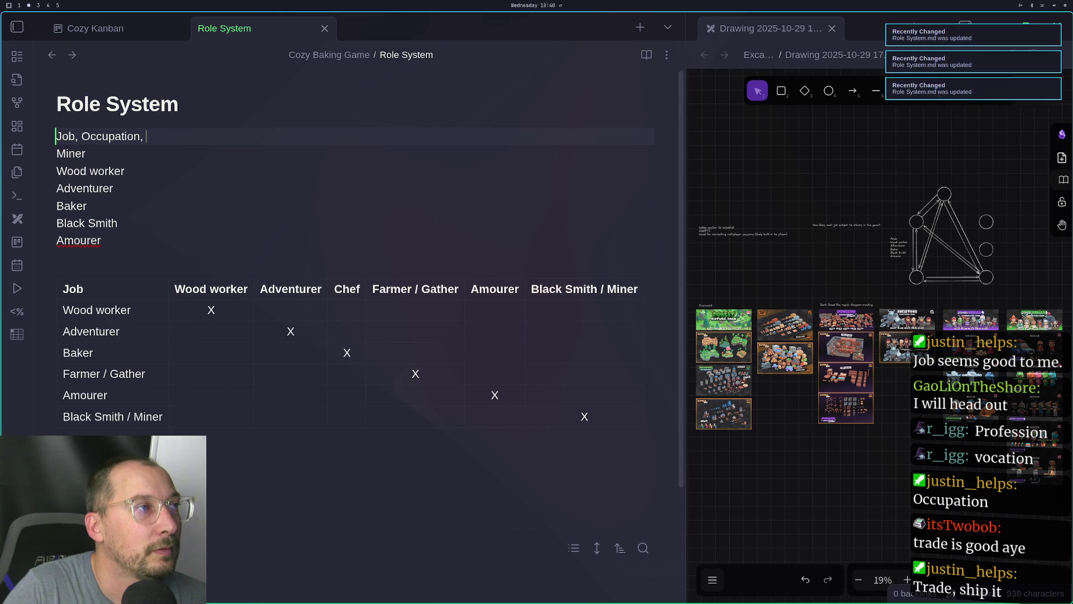
type("Trade, Role,")
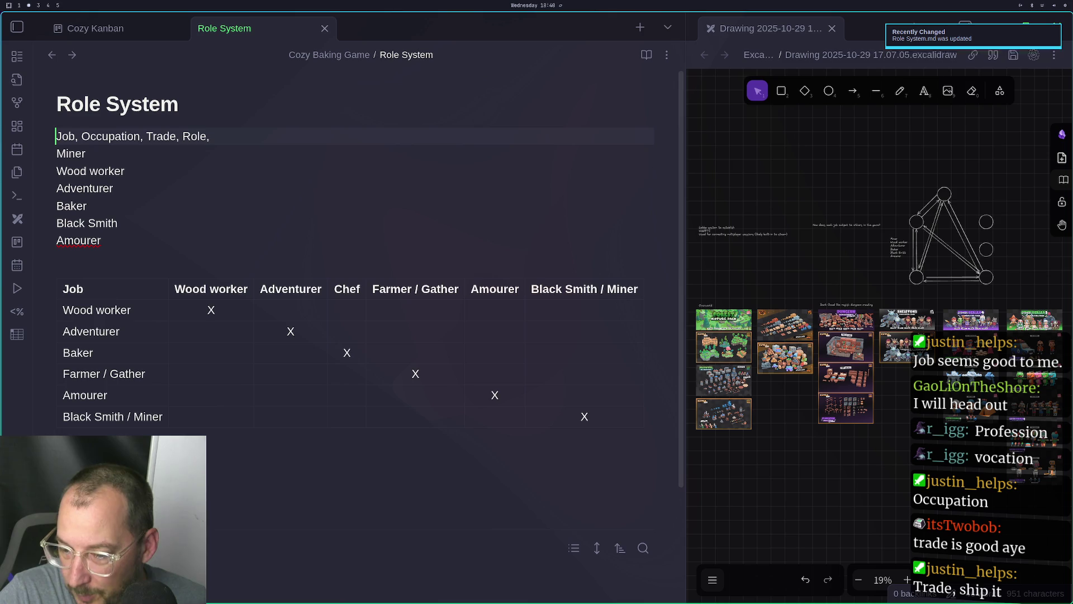
type("Or")
key("BackSpace")
key("BackSpace")
type("Profession,")
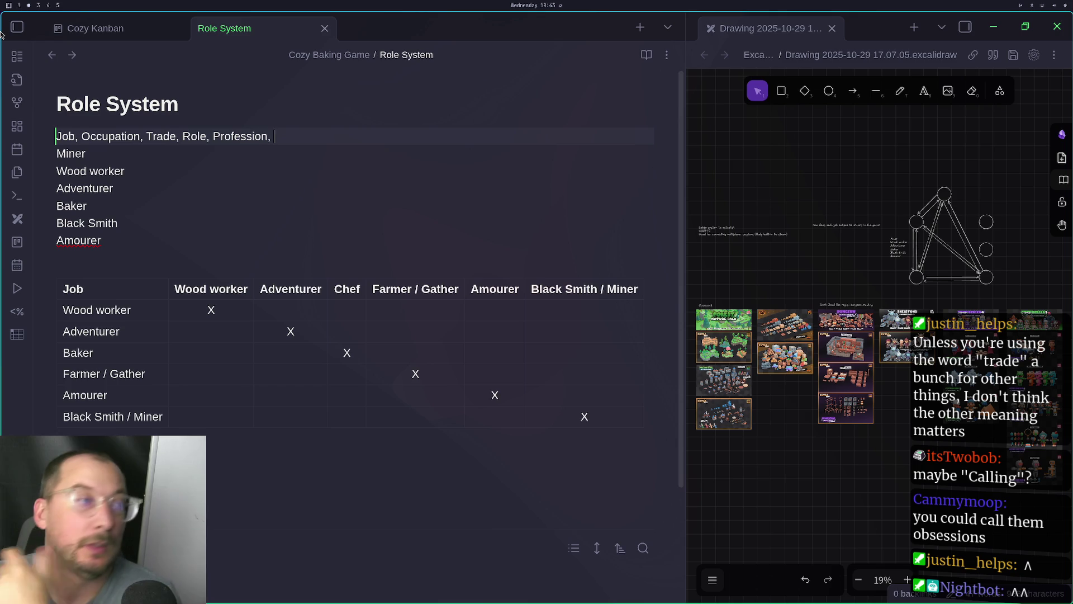
Replace 'Role' with 'Trade' in the title, renaming the note Trade System
double_click(72, 104)
type("Trade")
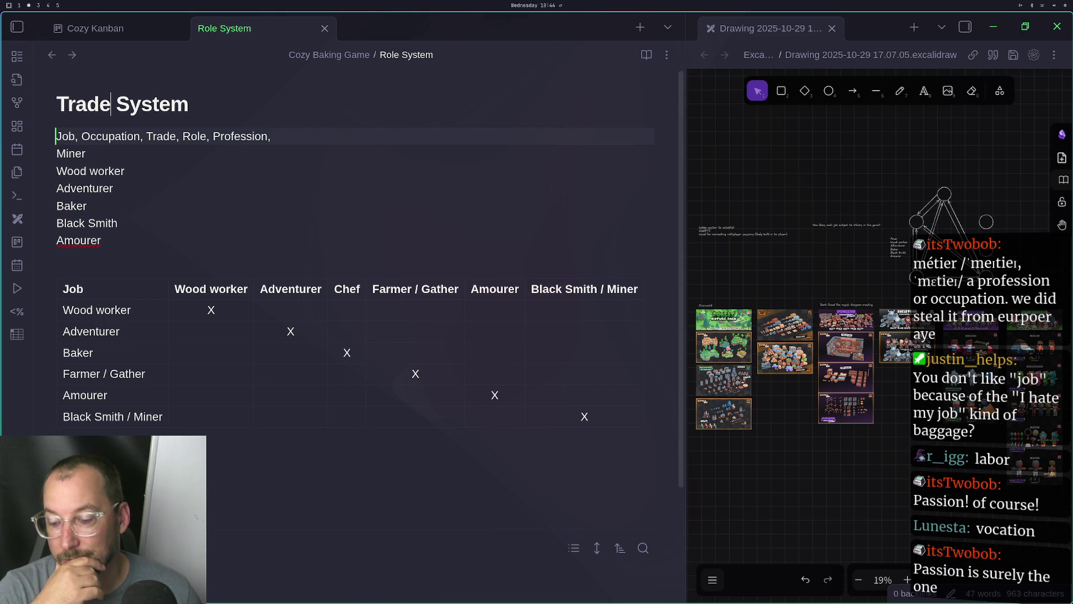
left_click(302, 137)
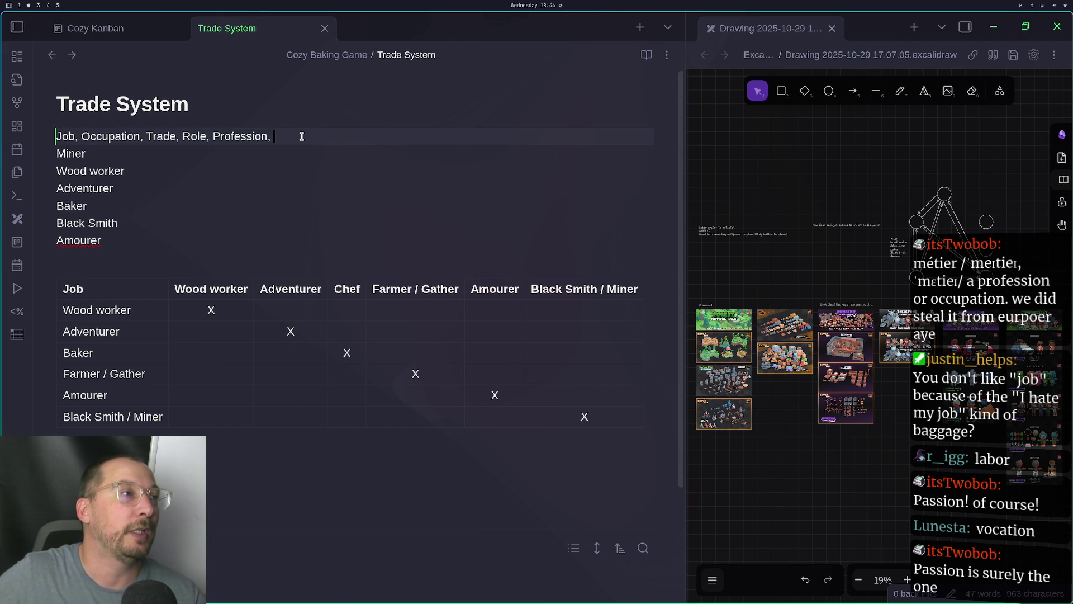
Append 'Vocation, Passion' to the synonym line, briefly checking the chat desktop midway
type("Vocation")
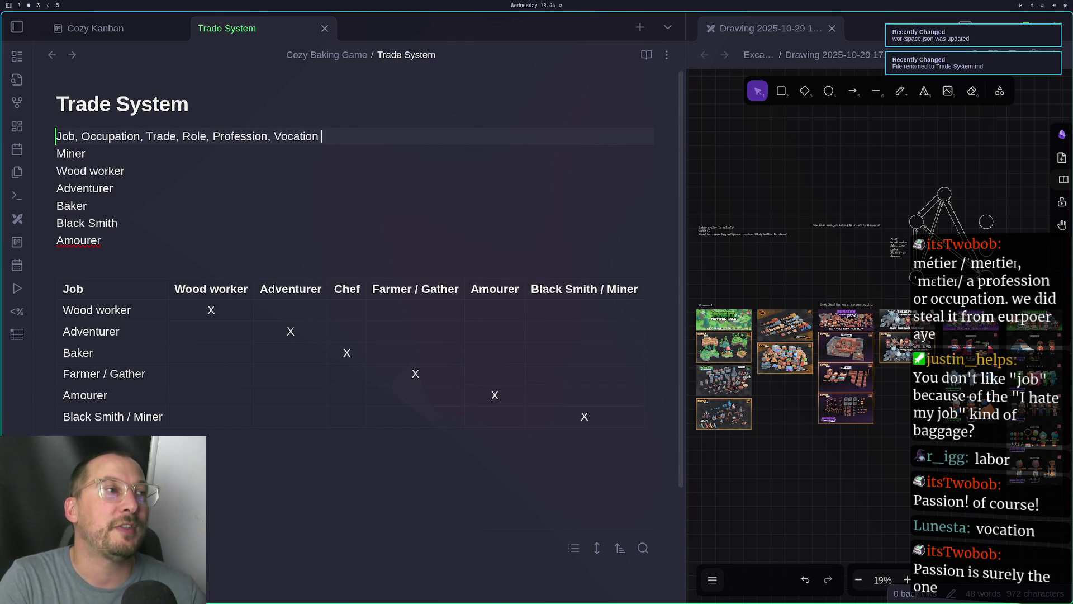
type(", Pa")
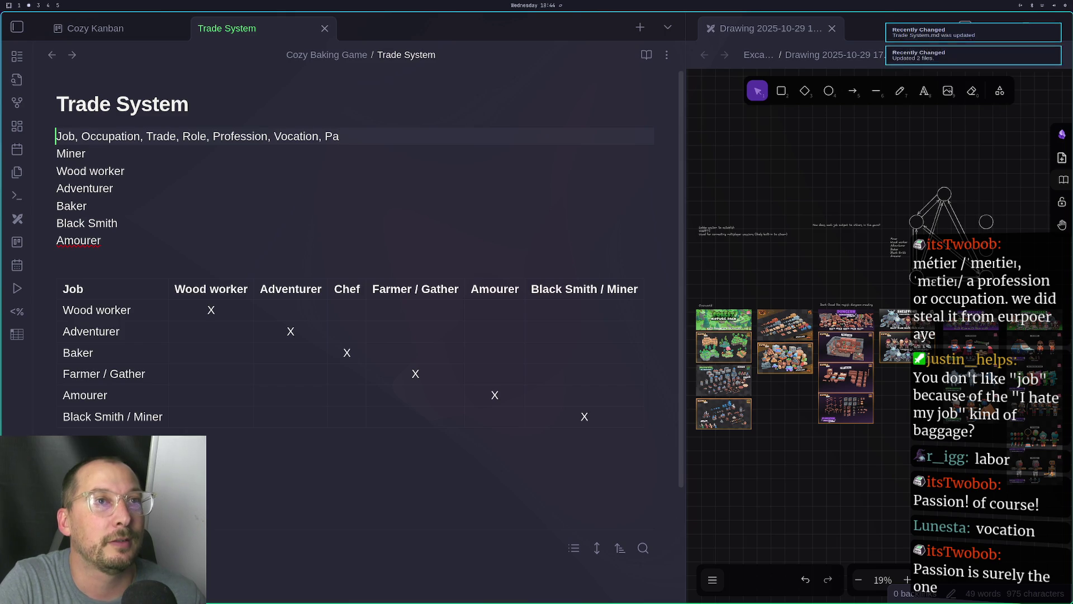
key("super+3")
key("super+4")
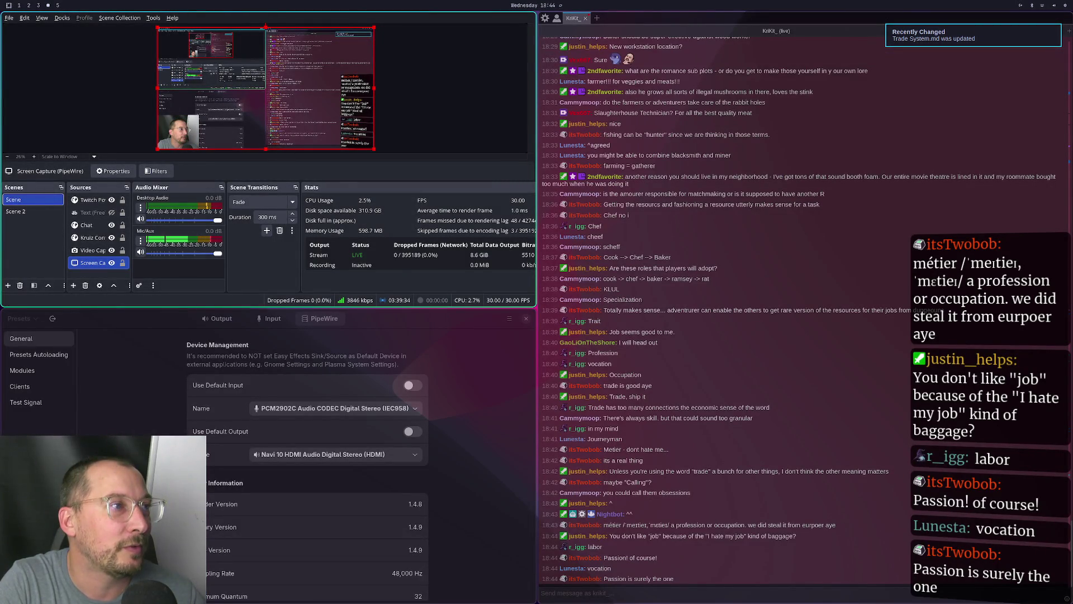
key("super+2")
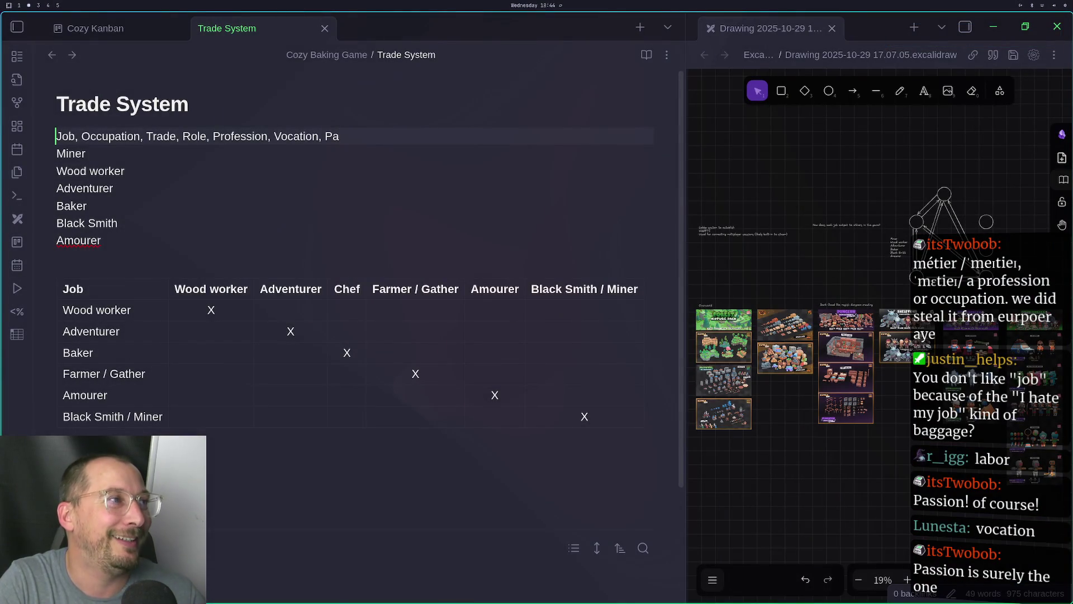
type("ssion")
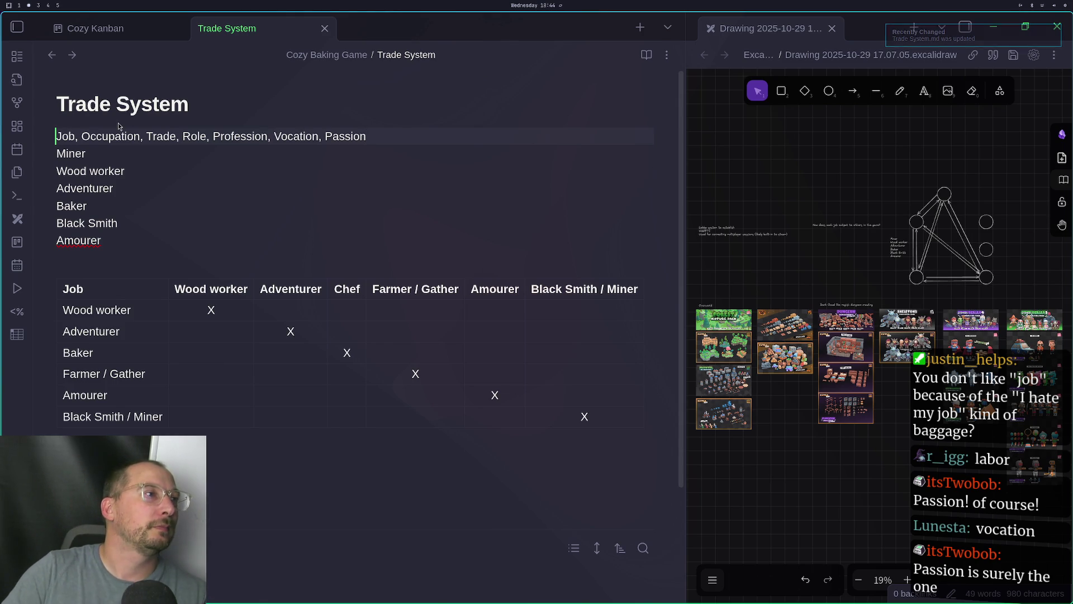
Prefix the title with 'Job Role ' to rename the note Job Role Trade System
left_click(56, 104)
type("Job ")
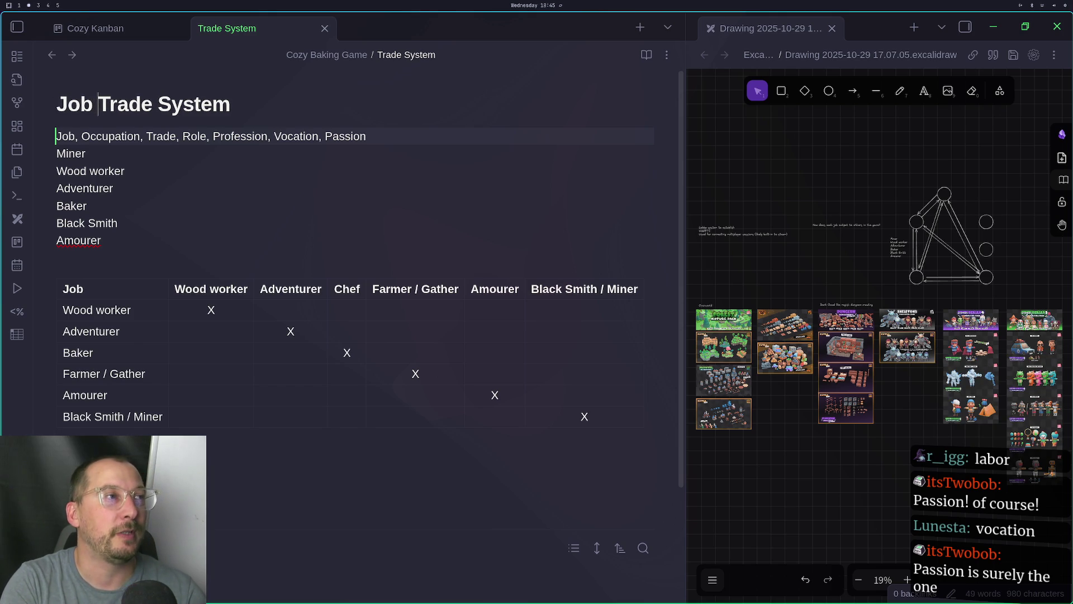
type("RollTrade")
key("BackSpace")
key("BackSpace")
type("e")
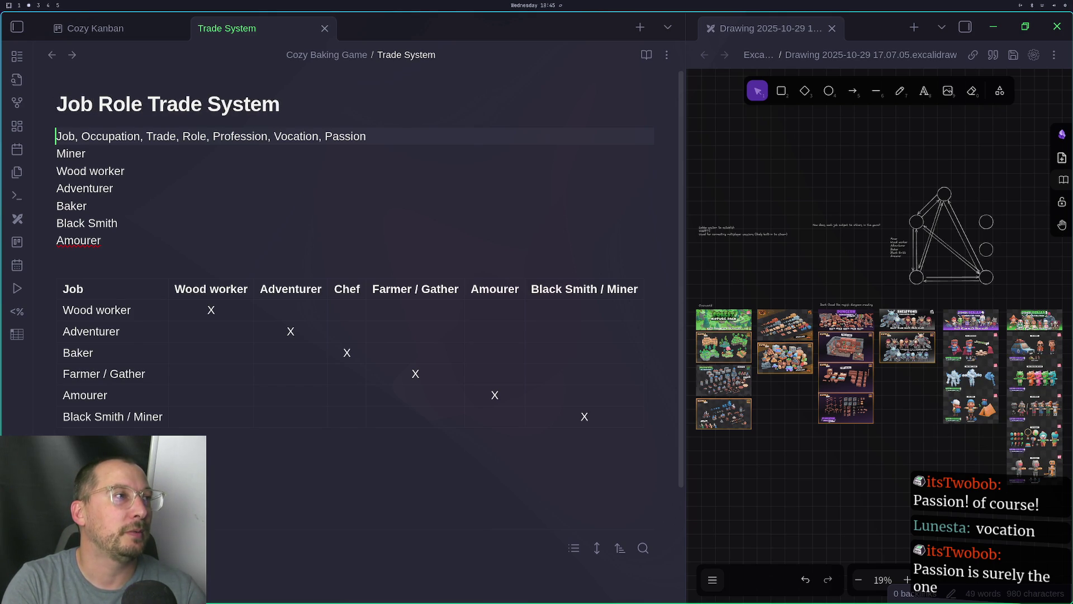
left_click(85, 153)
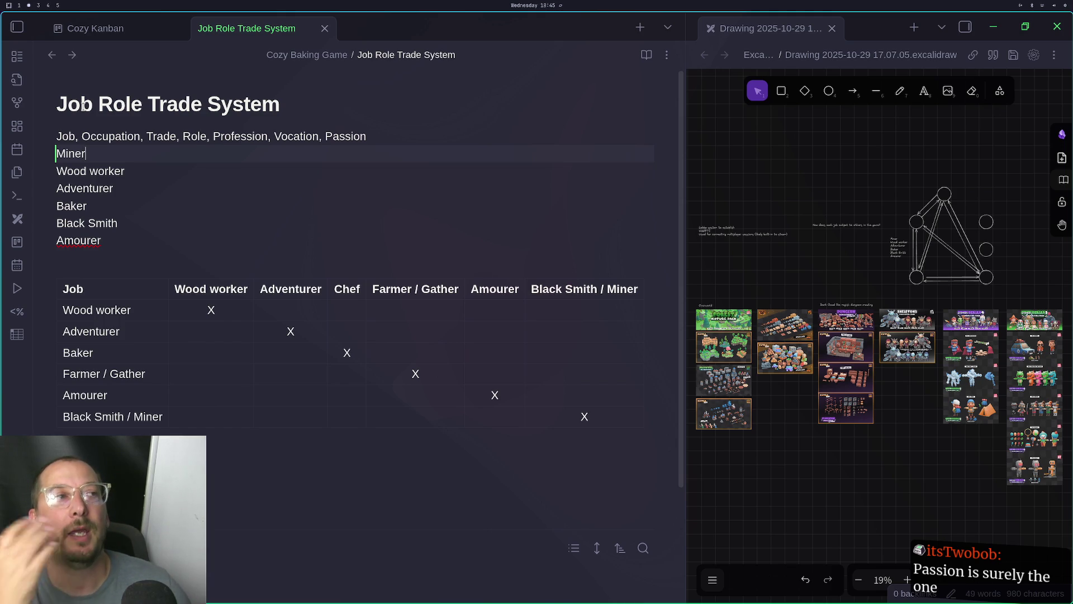
Prepend 'Profession ' to the title, making it Profession Job Role Trade System
double_click(245, 138)
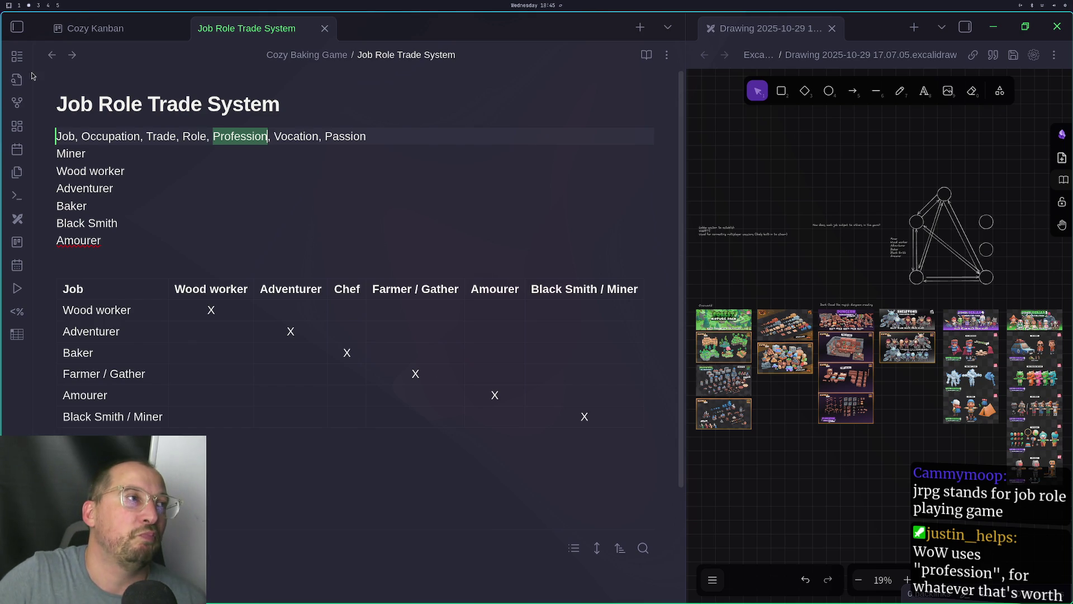
left_click(58, 96)
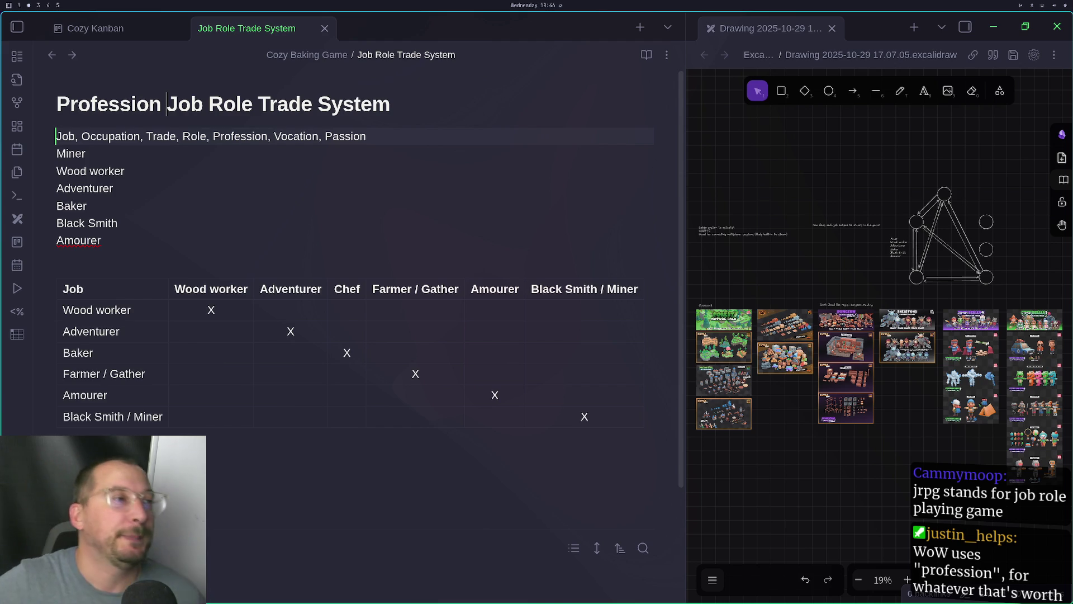
left_click(221, 327)
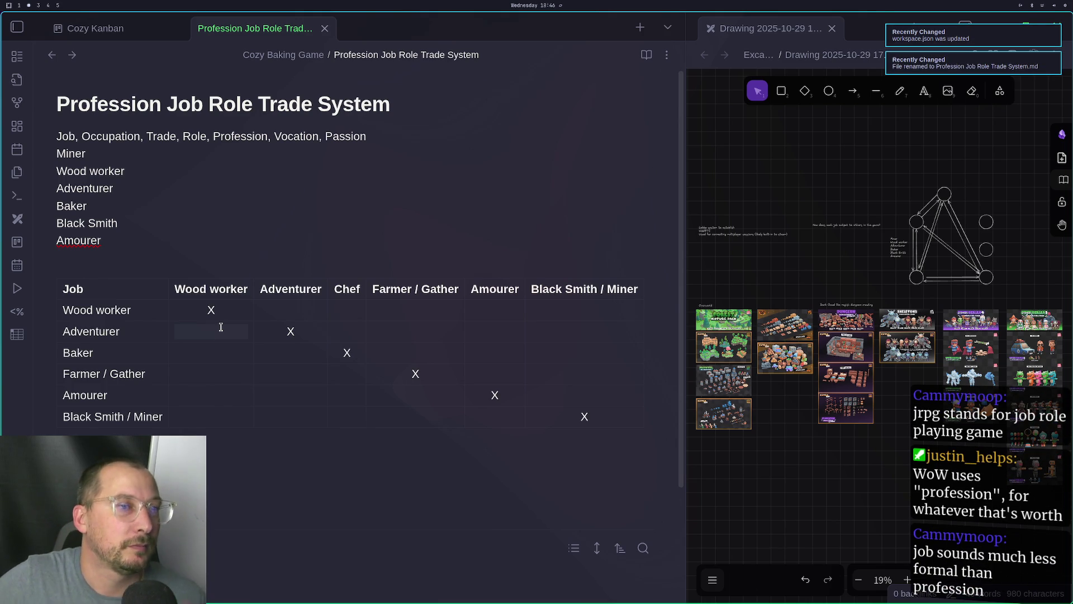
left_click(244, 290)
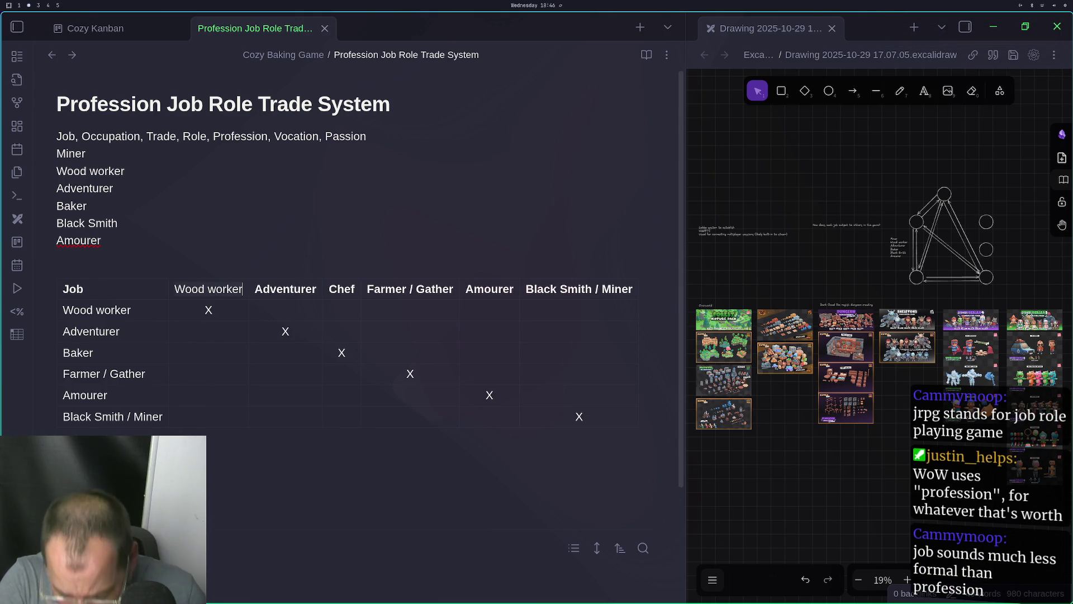
Extend the Wood worker column header to 'Wood worker/Carpenter/Lumberjack'
type("/Ca")
type("rpe")
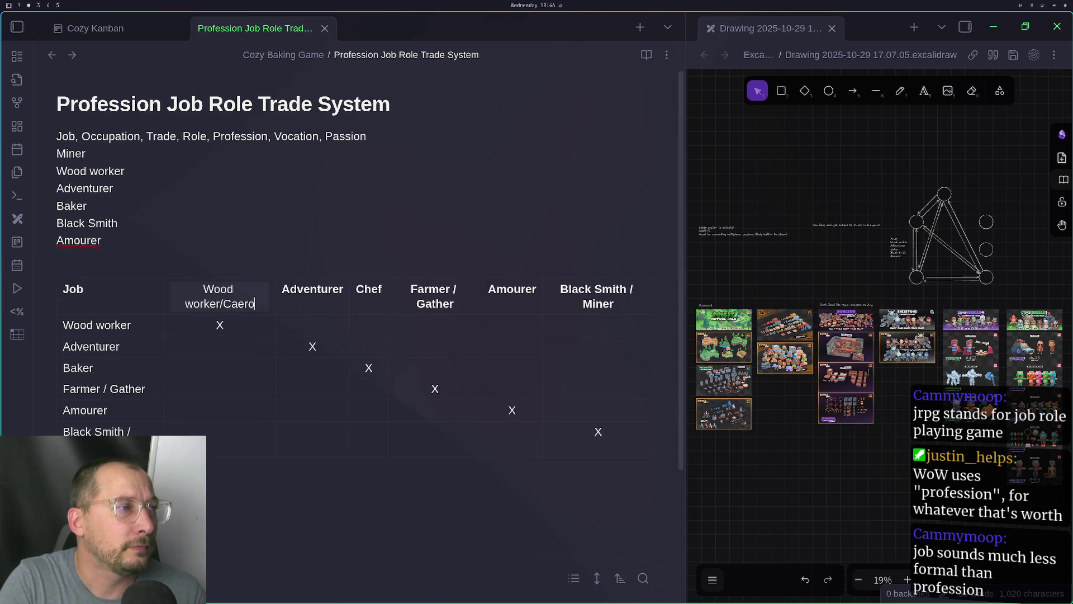
type("nte")
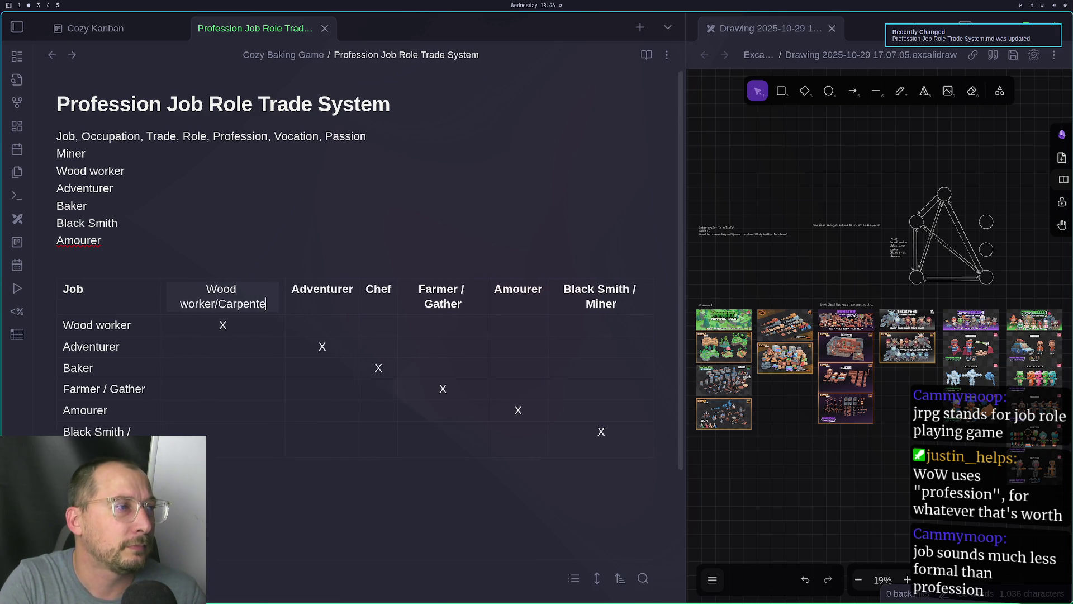
type("rm")
key("BackSpace")
type("/L")
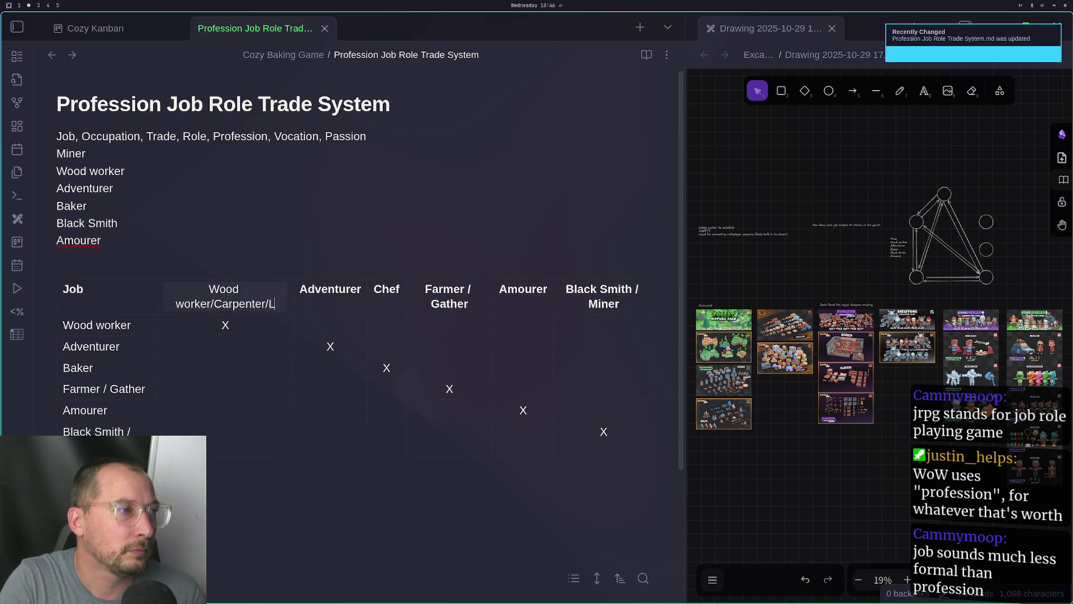
type("umbjack")
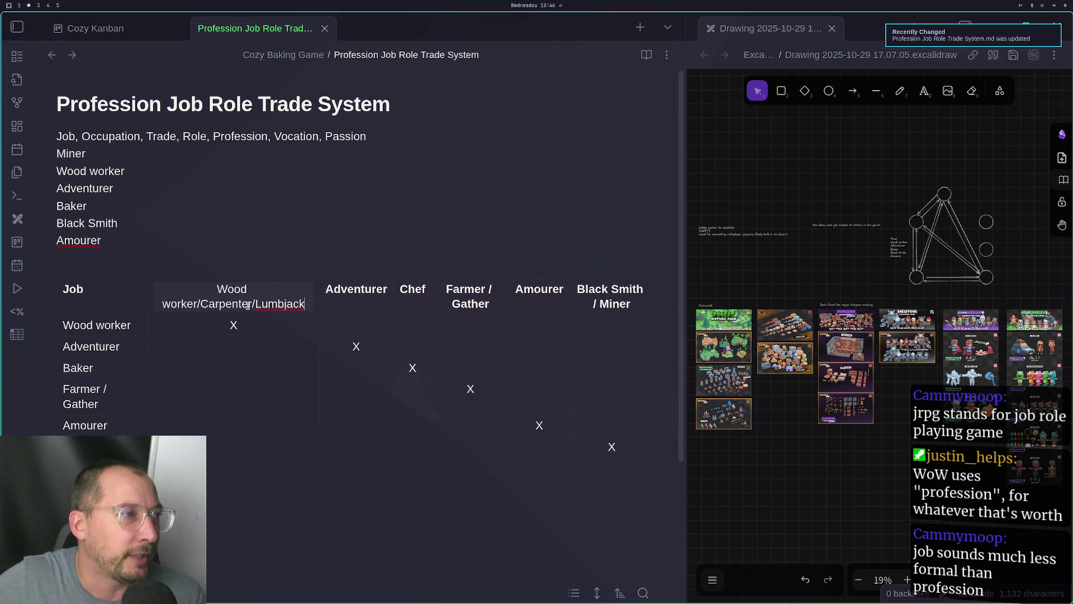
key("Left")
key("Left")
key("Left")
type("er ")
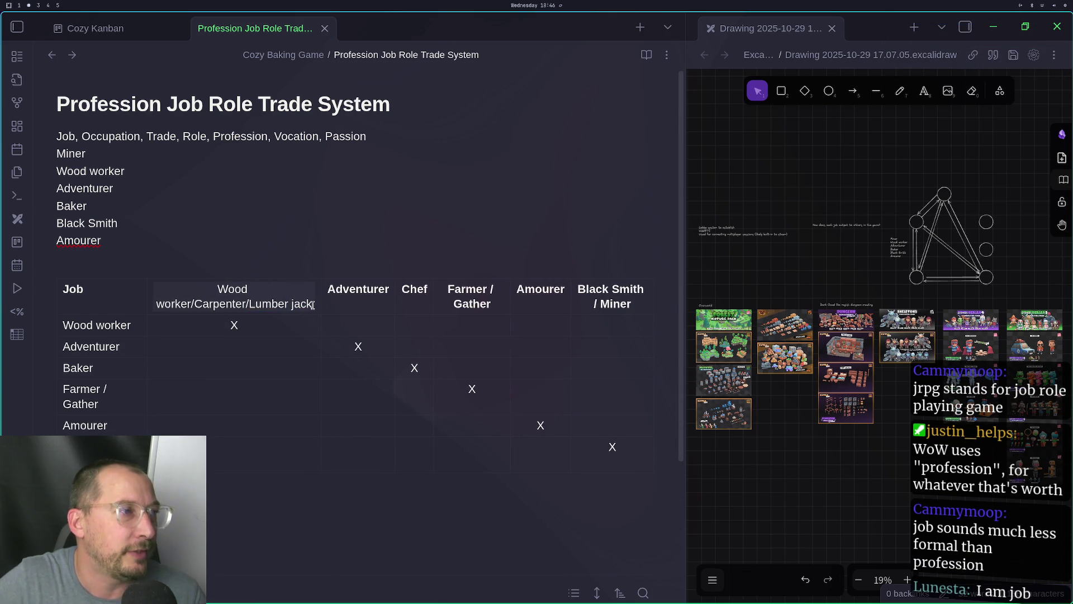
type("\\")
key("BackSpace")
key("BackSpace")
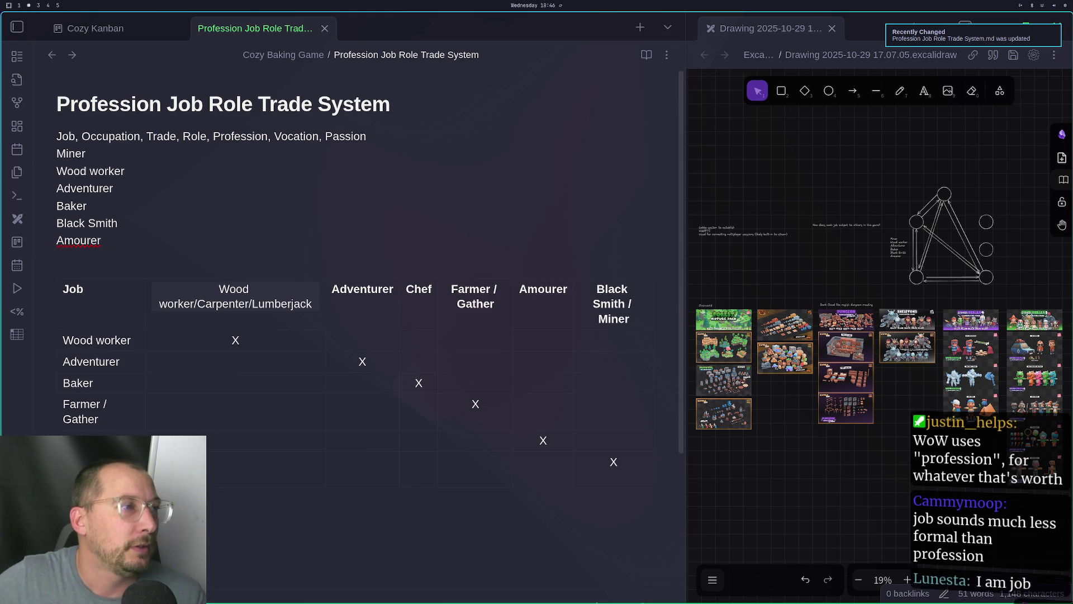
Copy the expanded name over the first row's Wood worker label and zoom the text out
mouse_move(317, 306)
left_mouse_down()
mouse_move(134, 276)
mouse_move(180, 287)
left_mouse_up()
key("ctrl+c")
left_click_drag(132, 340, 63, 341)
key("ctrl+v")
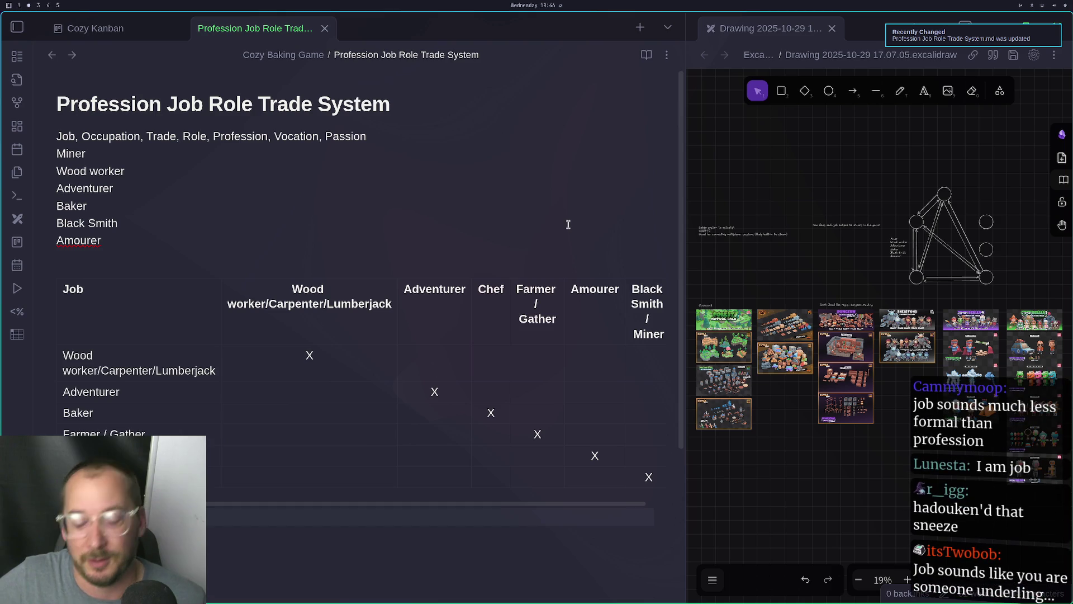
key("ctrl+minus")
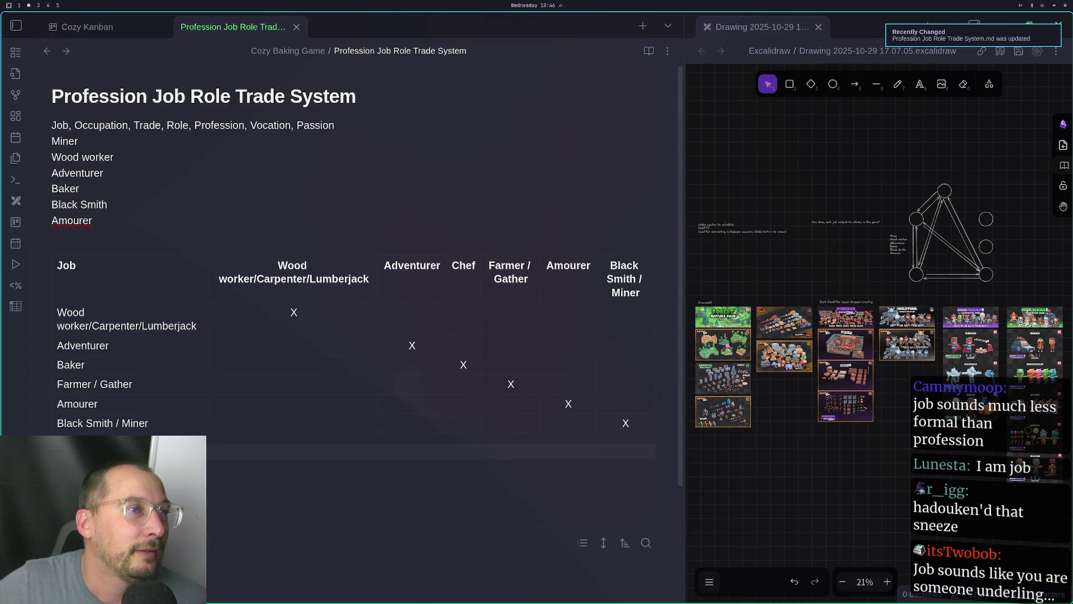
Close the Excalidraw Drawing pane so the note fills the window
left_click(817, 27)
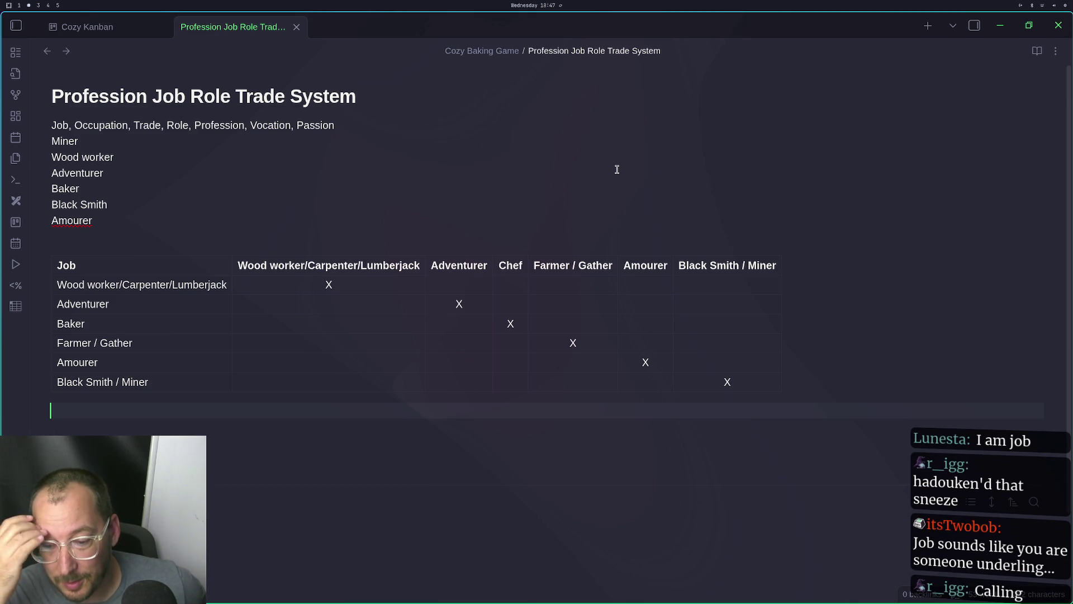
left_click(380, 123)
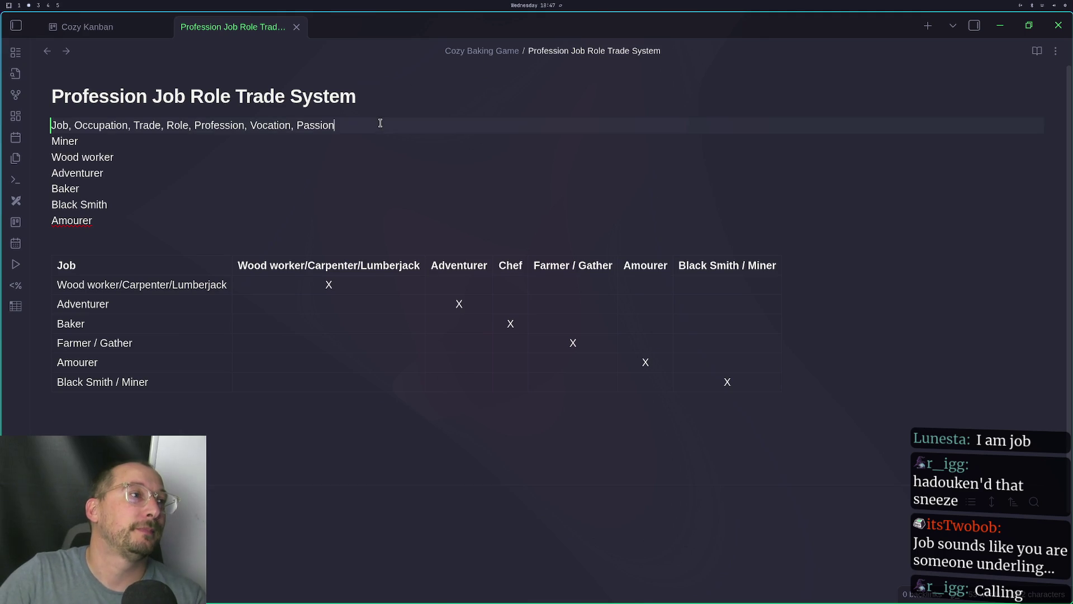
Append ', Calling, Discipline, Devotion' to the synonym line
type(", Calling")
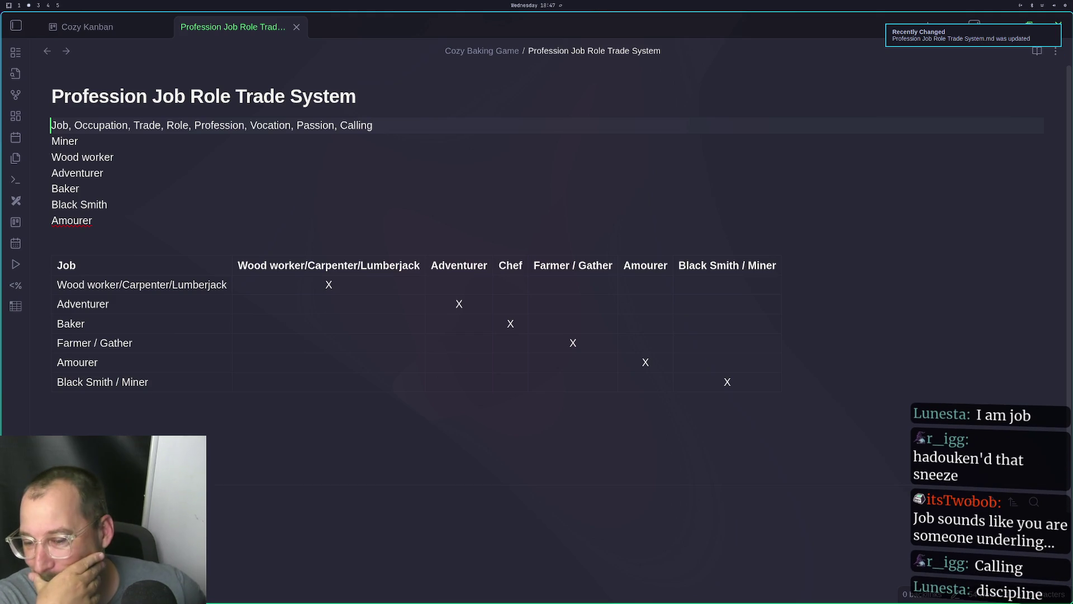
type(", Disc")
key("BackSpace")
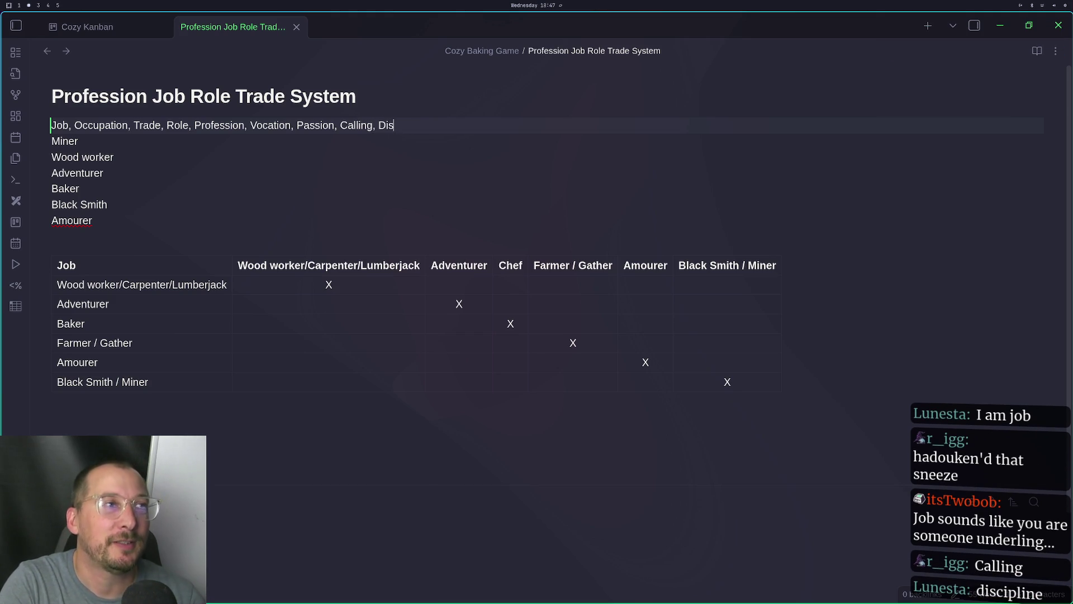
type("ci")
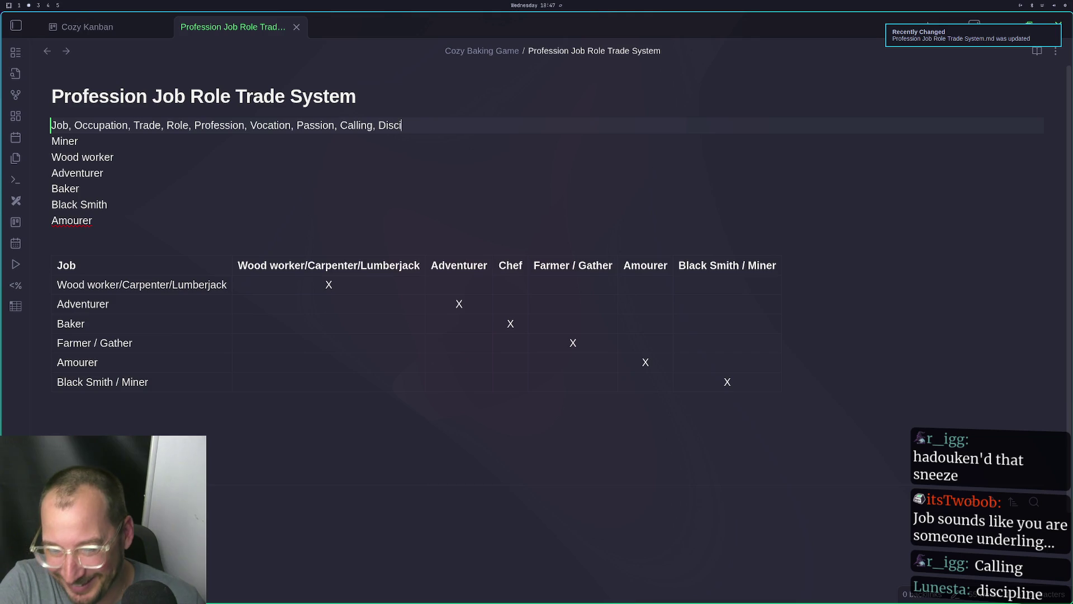
type("pline")
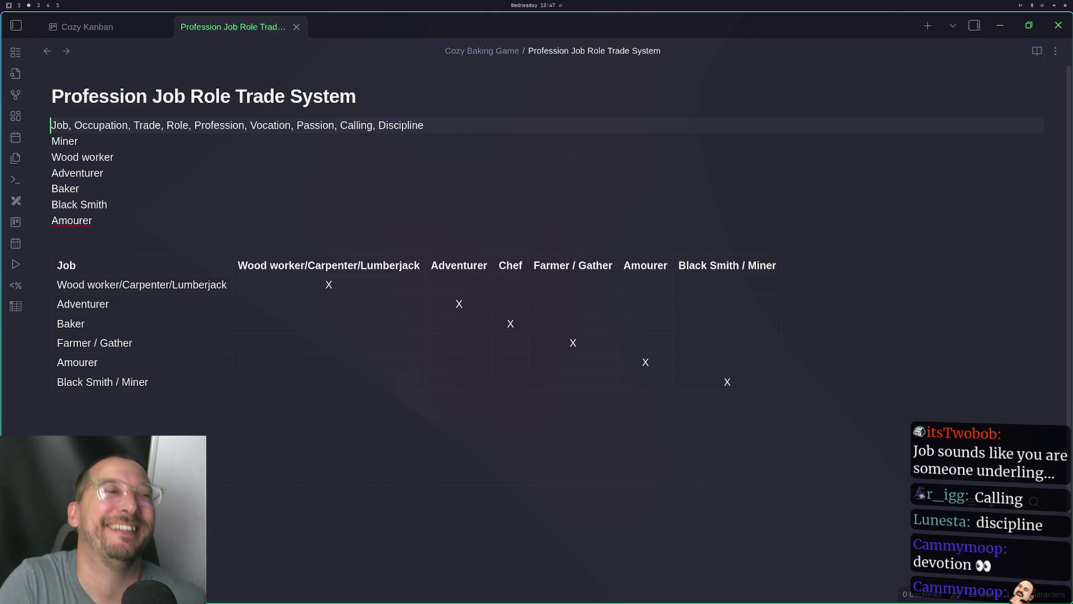
type(", Dev")
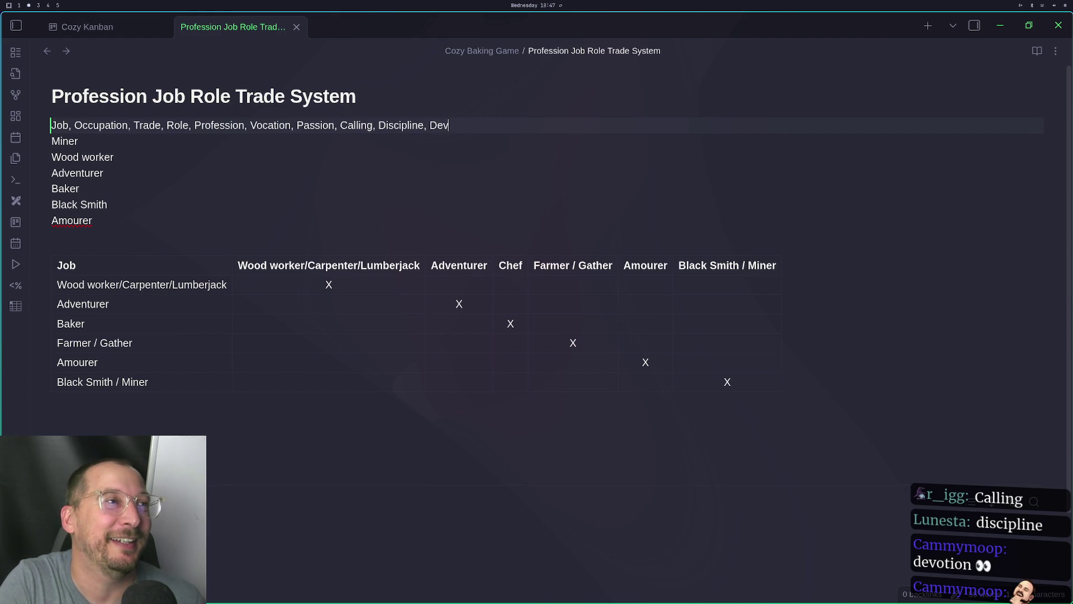
type("otion")
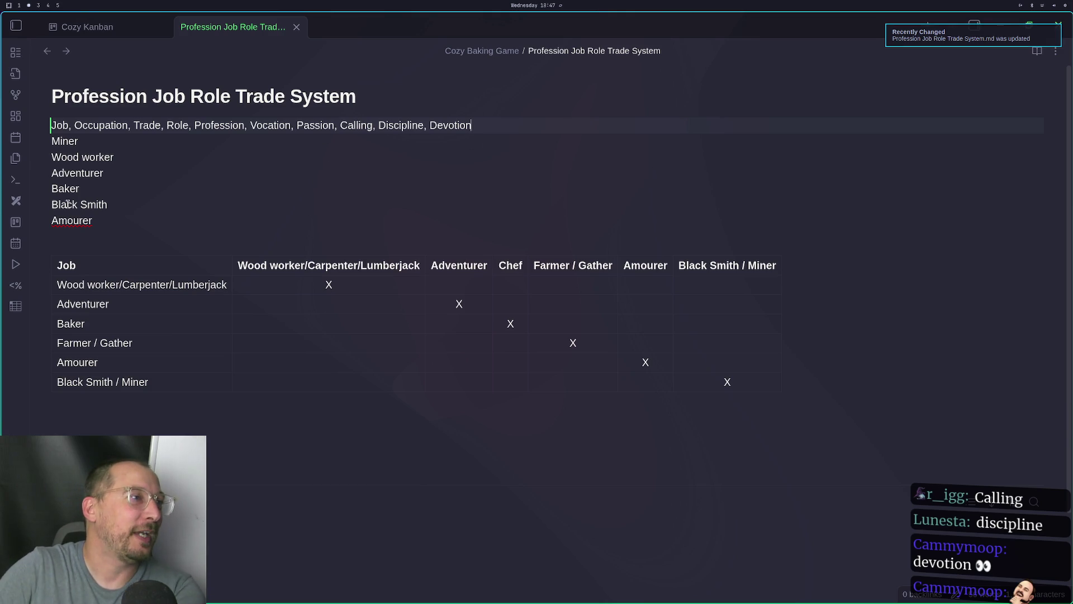
Delete the Miner-to-Amourer job list and switch to the Cozy Kanban board
left_click_drag(95, 220, 51, 141)
key("BackSpace")
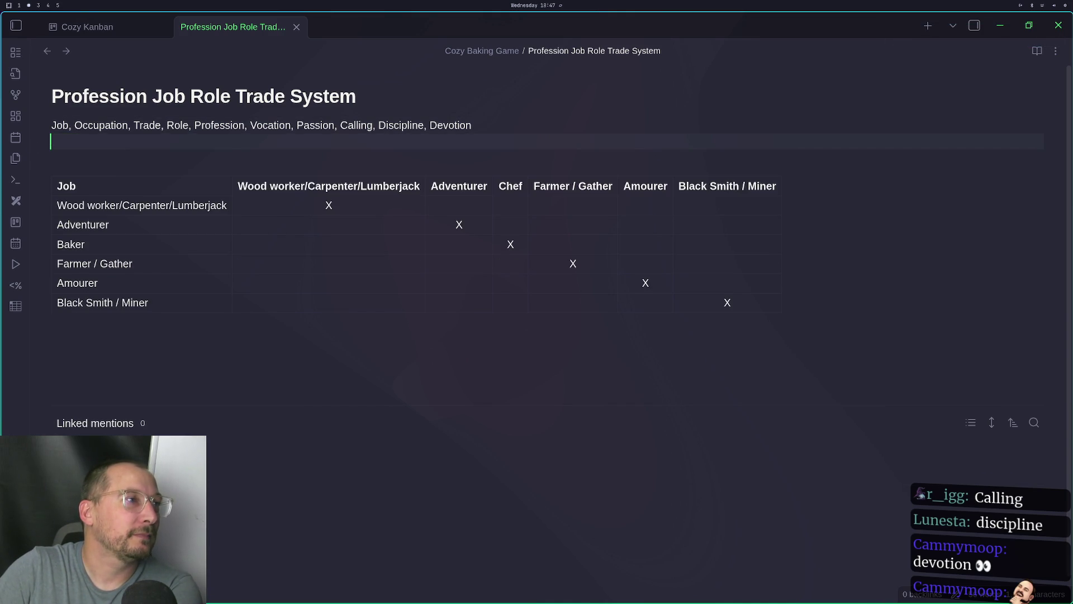
left_click(307, 224)
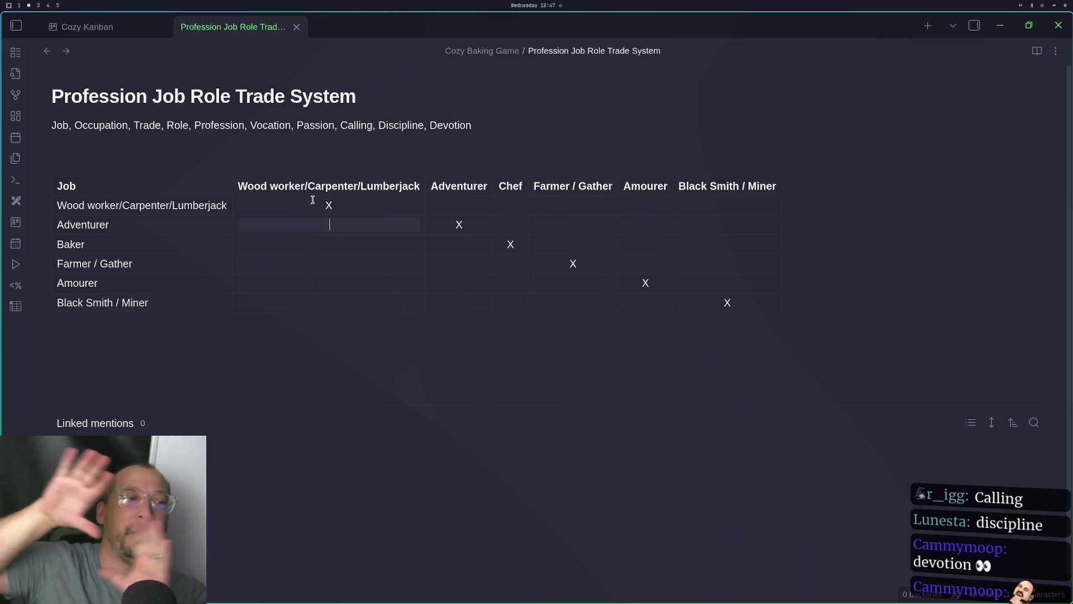
left_click(88, 27)
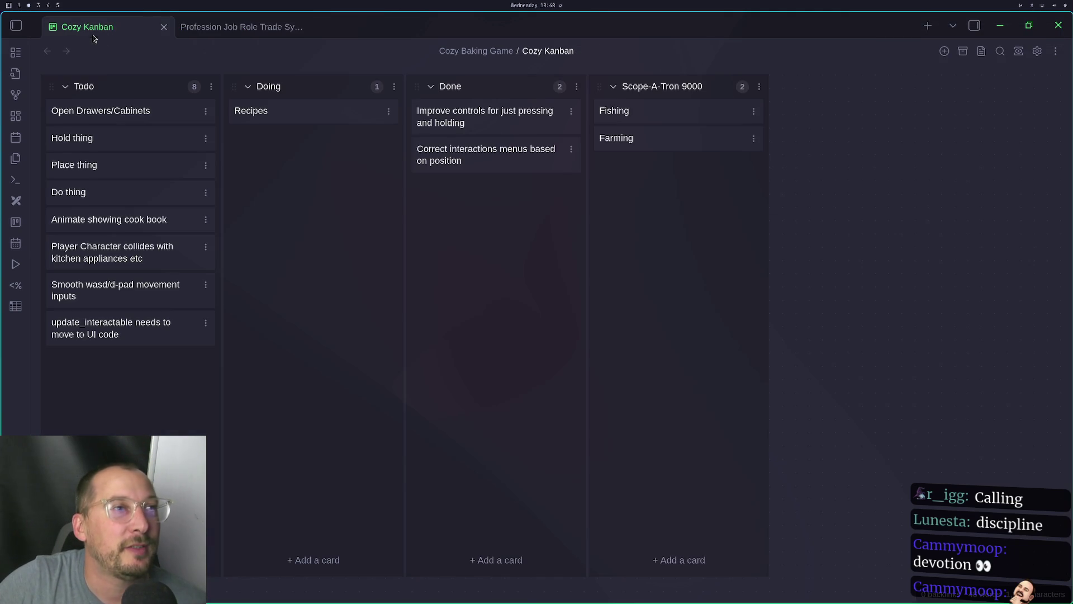
Add a card titled Home to the Scope-A-Tron 9000 column
left_click(678, 568)
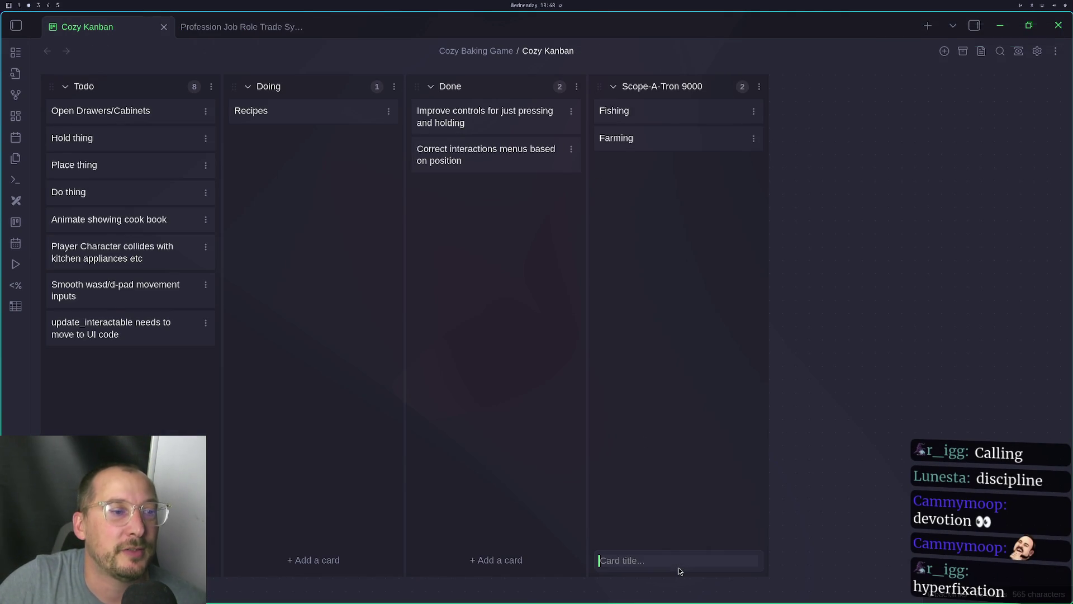
type("R")
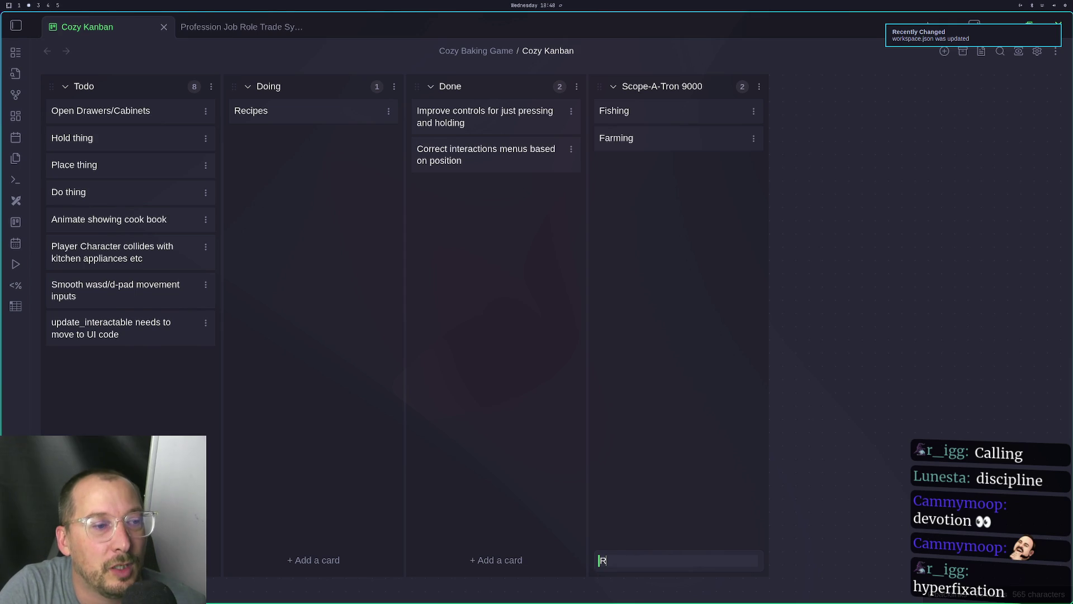
key("BackSpace")
type("Pr")
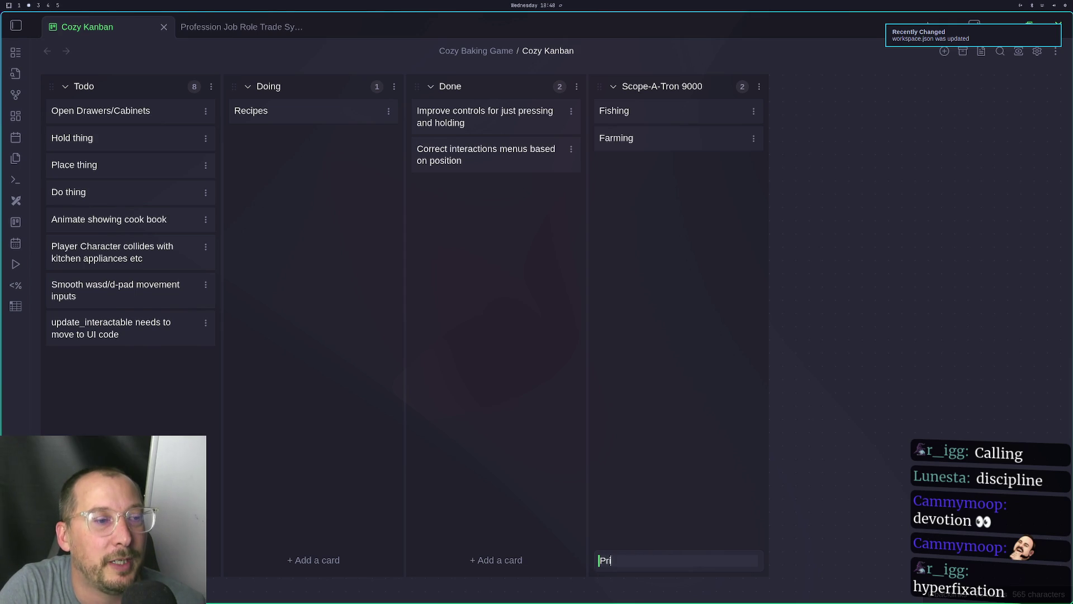
key("BackSpace")
key("BackSpace")
key("BackSpace")
type("Home")
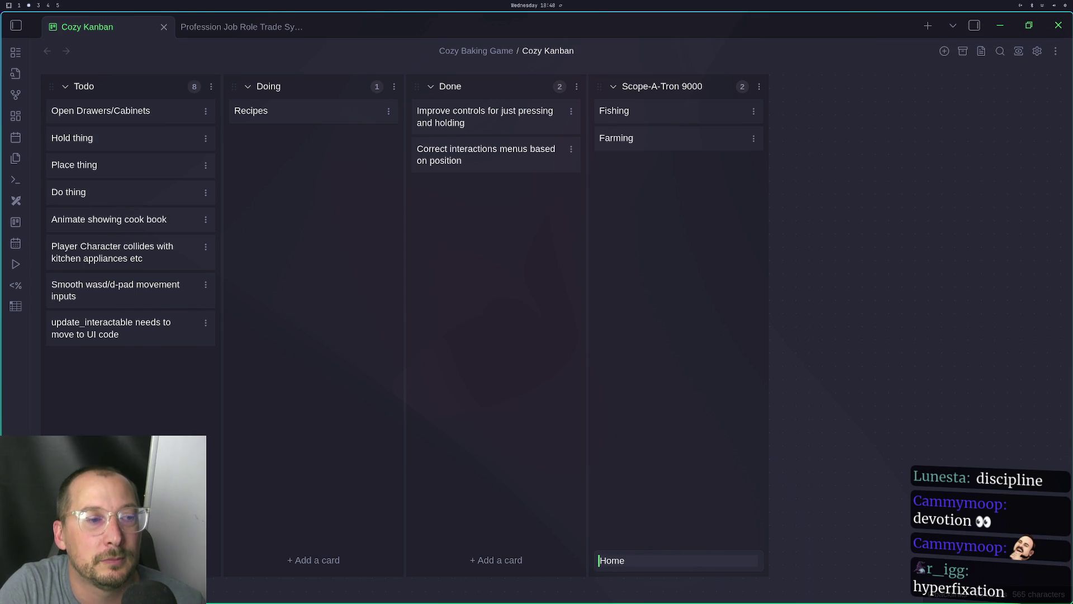
type("/")
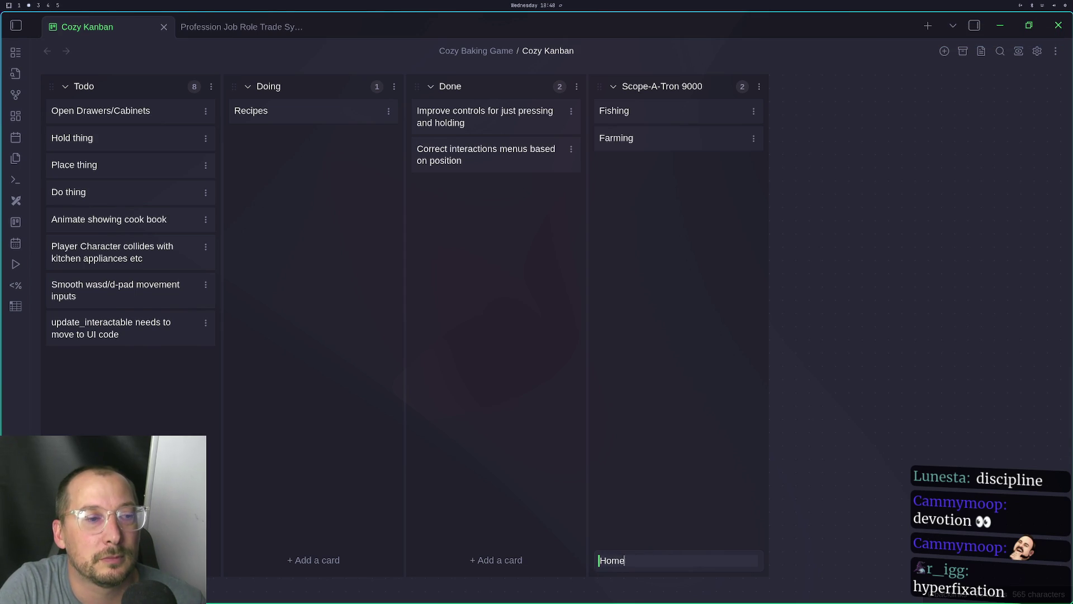
key("Return")
Add a second card titled Room Decoration below Home
type("Re")
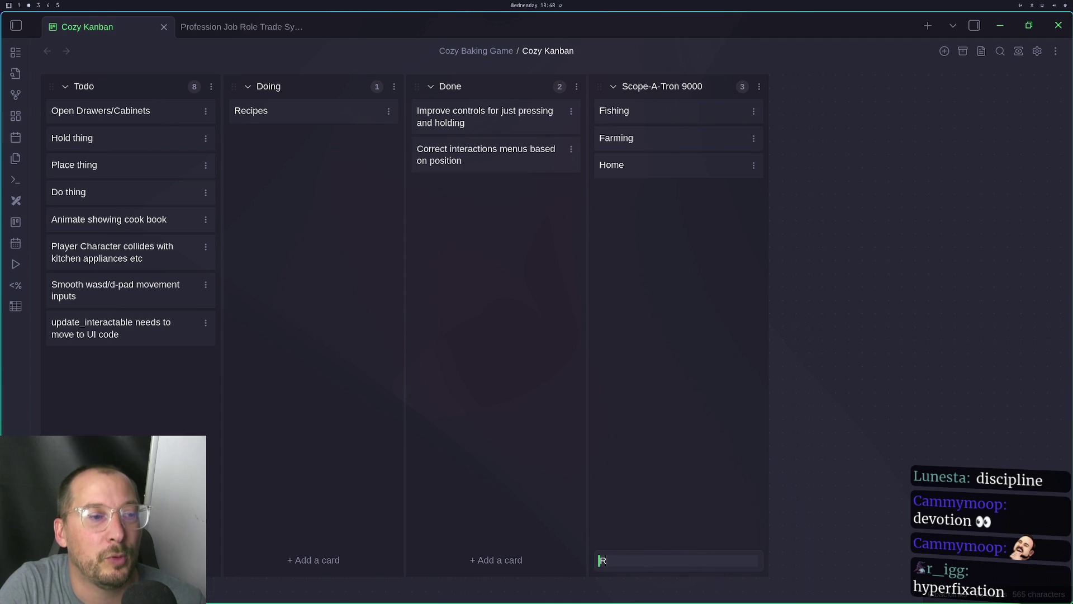
key("BackSpace")
key("BackSpace")
type("Room Dectio")
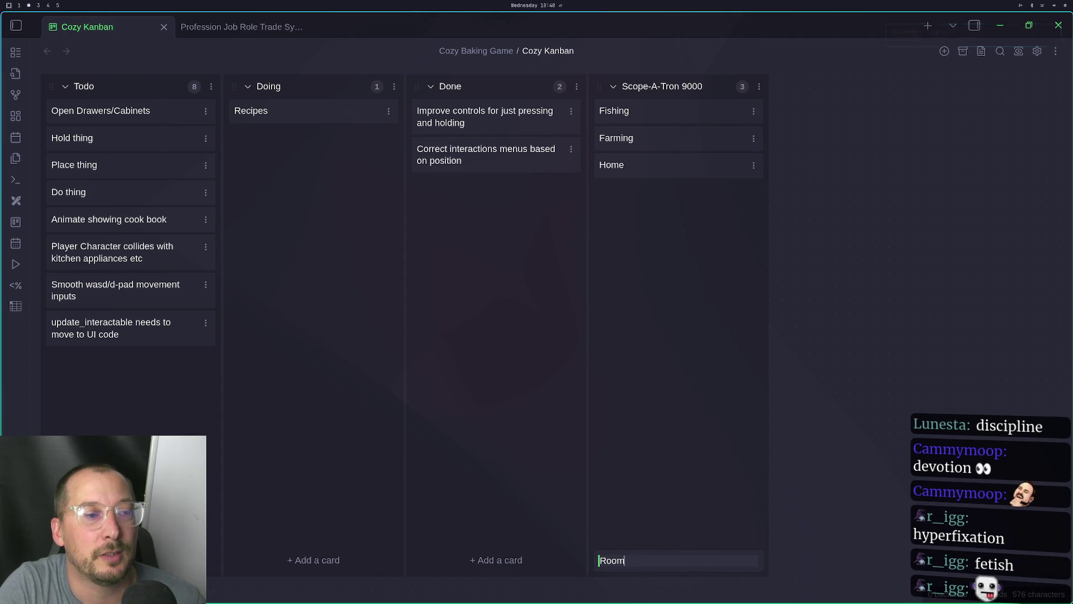
key("BackSpace")
key("BackSpace")
key("BackSpace")
type("oration")
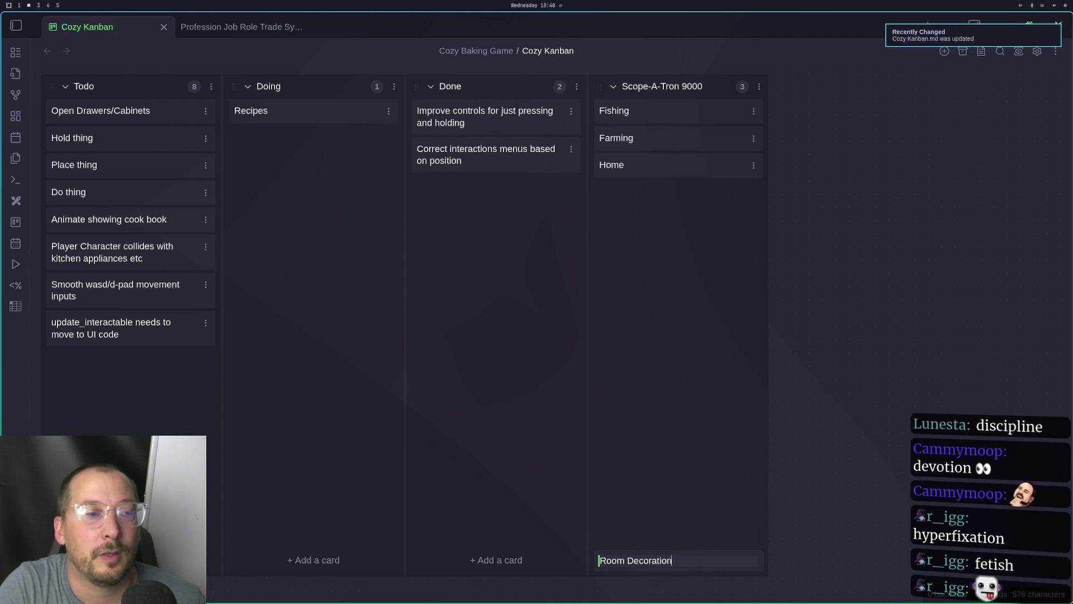
key("Return")
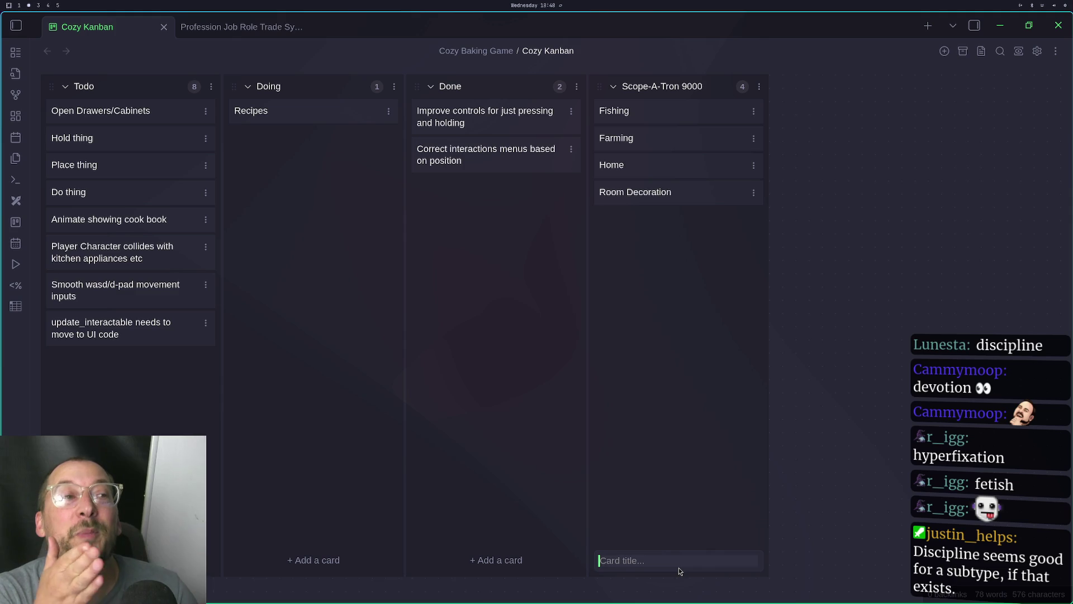